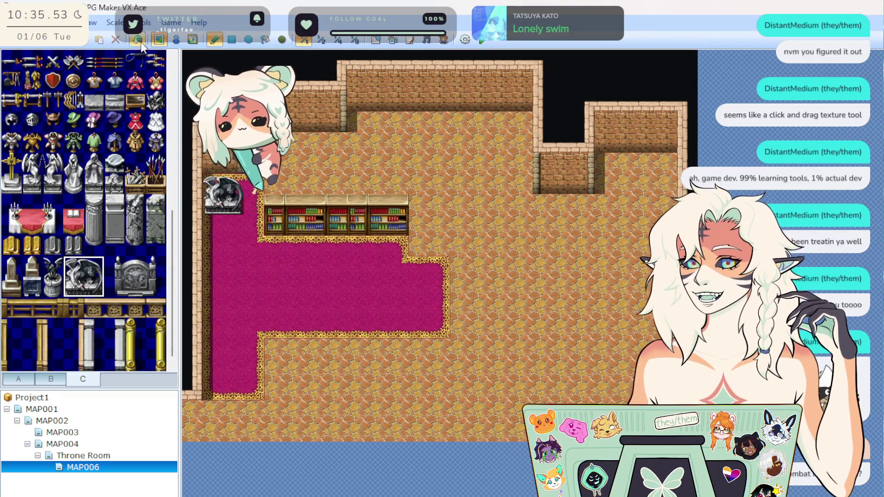
Step: Pick a tall statue from tileset C and place it in the right alcove
left_click_drag(68, 163, 71, 191)
left_click(90, 190)
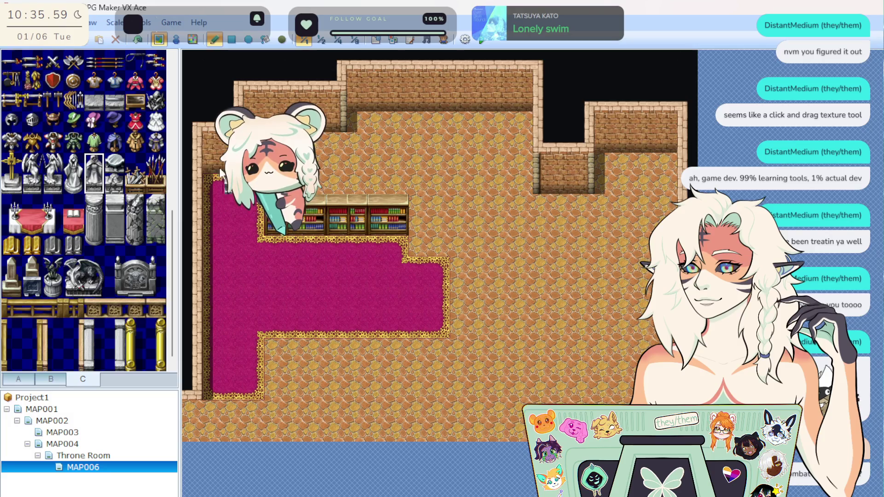
left_click_drag(73, 161, 73, 188)
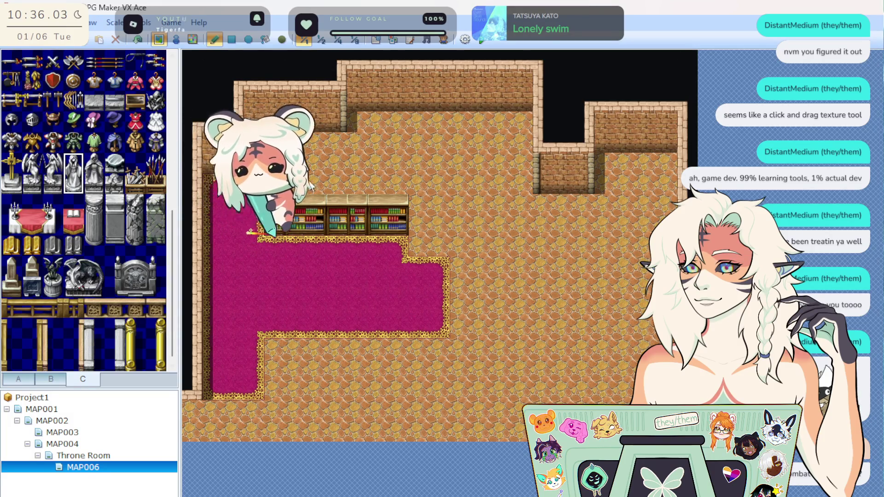
left_click(563, 185)
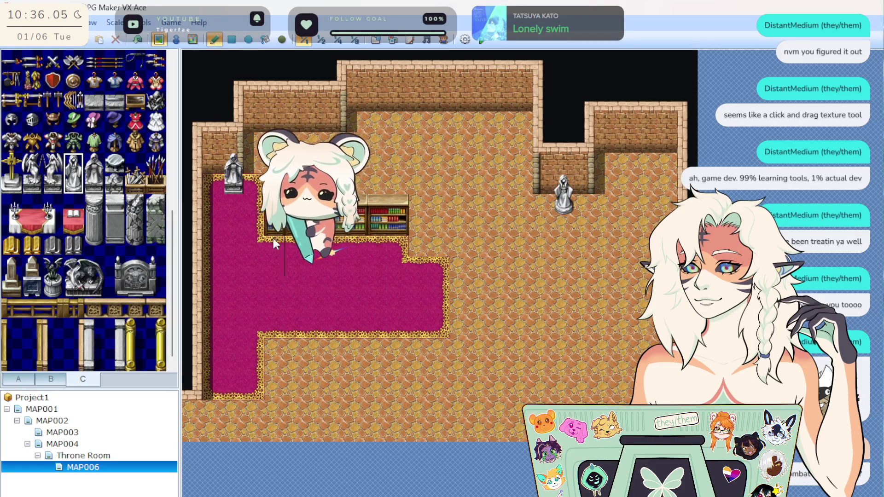
Step: Undo and re-place the hooded statue one tile lower in the alcove
left_click(139, 39)
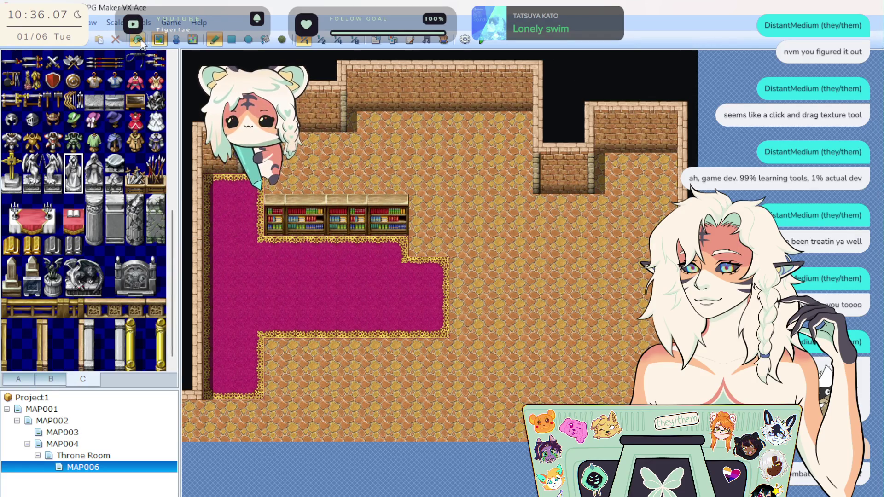
left_click(94, 173)
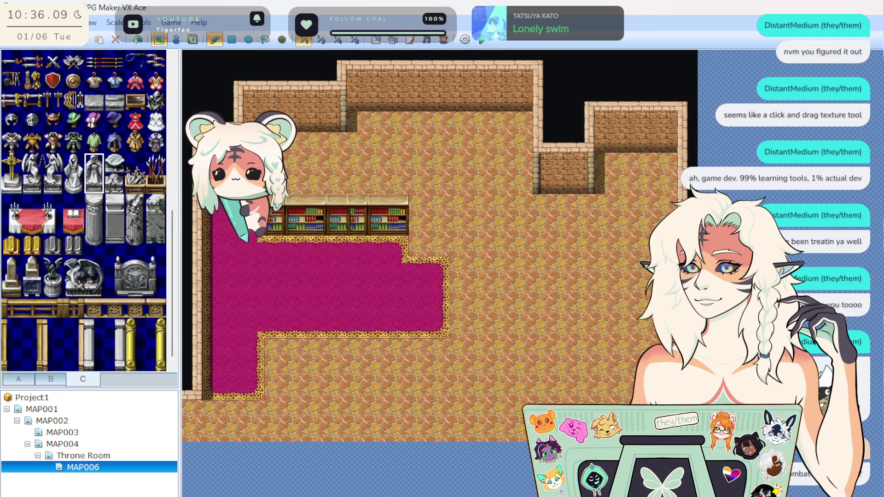
left_click(561, 172)
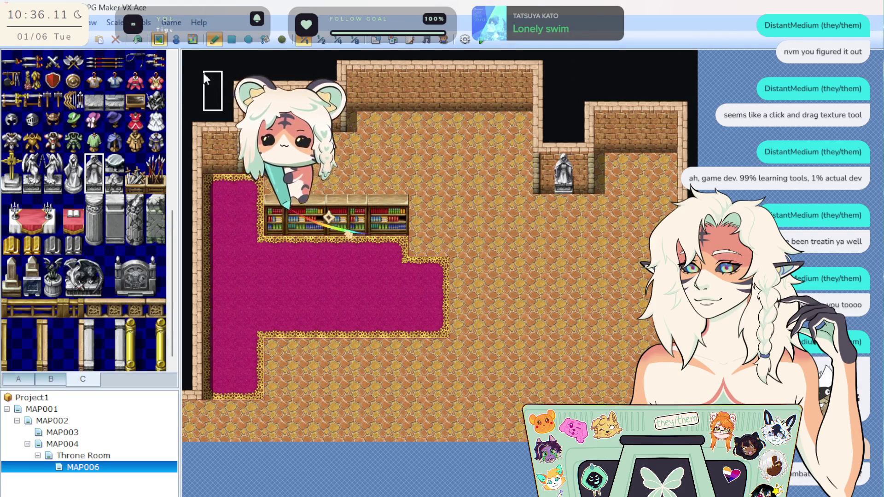
left_click(133, 43)
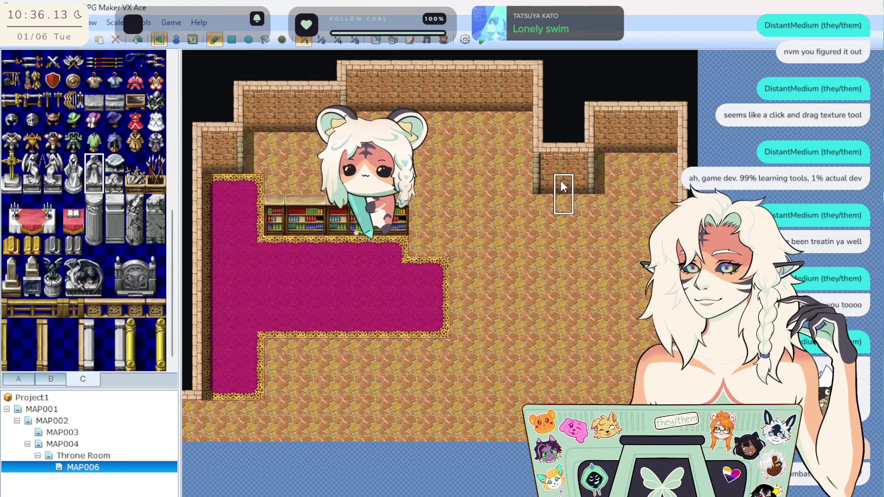
left_click(563, 187)
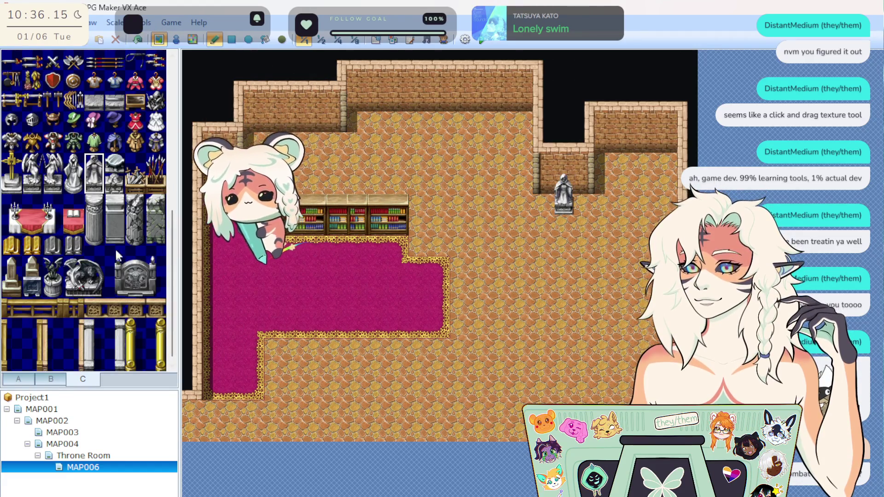
Step: Select the two-tile red table from the tileset
scroll(81, 229, "down", 1)
left_click(74, 217)
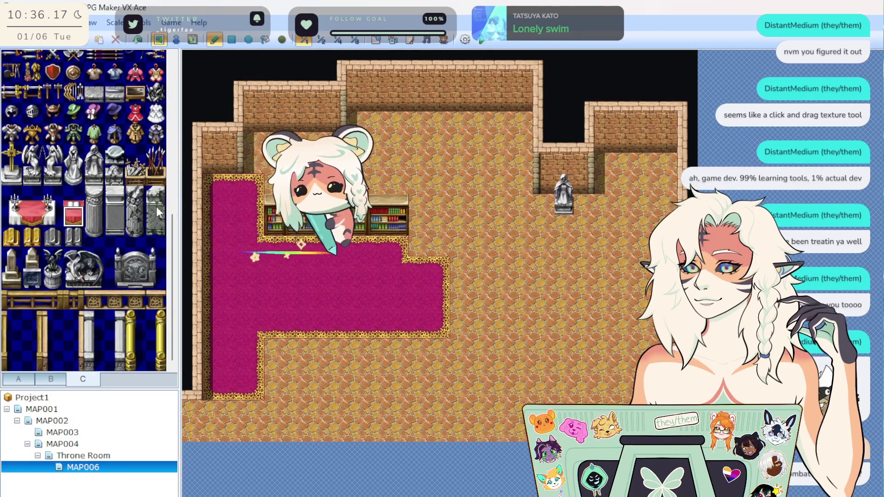
mouse_move(74, 219)
left_mouse_down()
mouse_move(76, 207)
mouse_move(26, 211)
left_mouse_up()
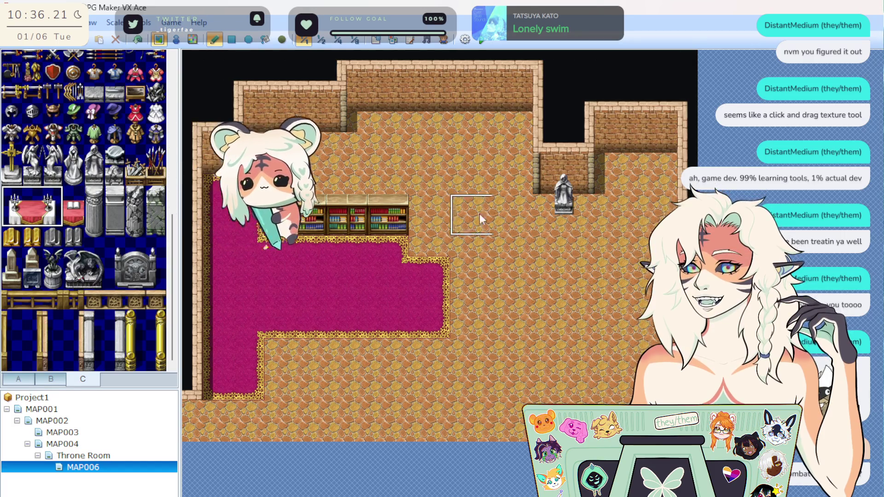
Step: Stamp the red table below the statue and put an open book on it
left_click(538, 214)
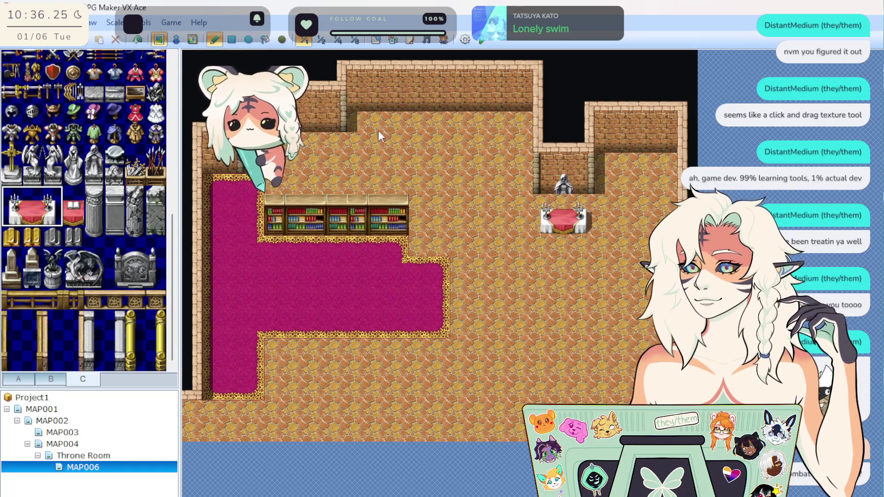
key("ctrl+z")
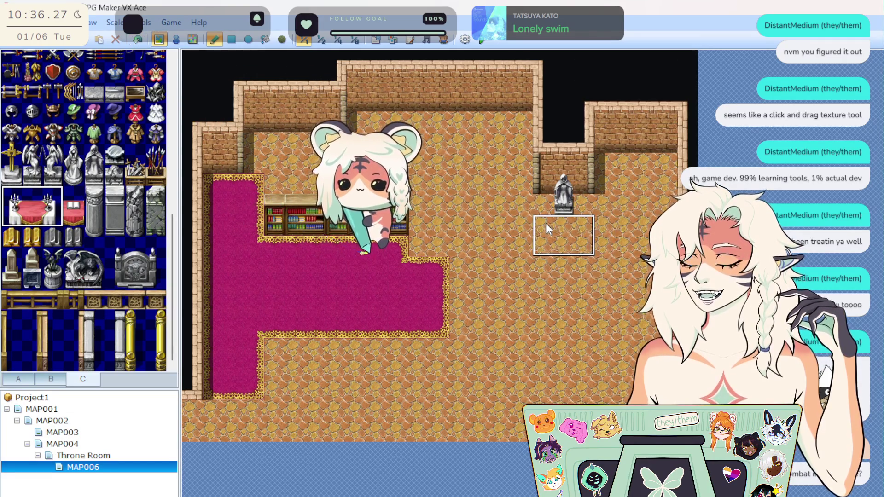
left_click(546, 227)
left_click(74, 215)
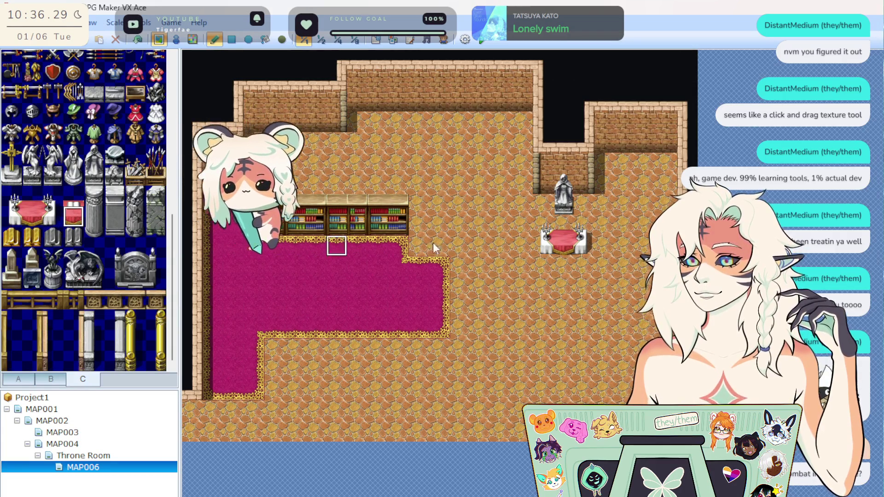
left_click_drag(74, 195, 73, 216)
left_click(565, 233)
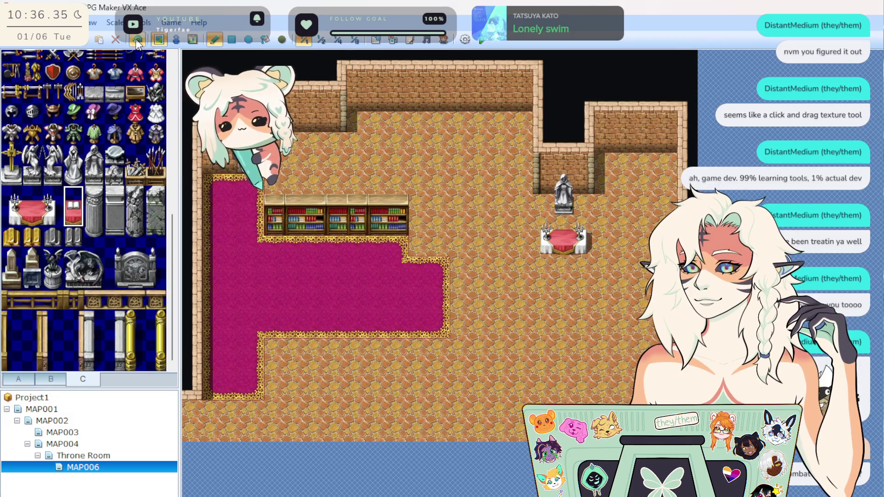
Step: Add a cake to the red table, undoing the extra lower cake
scroll(81, 214, "up", 10)
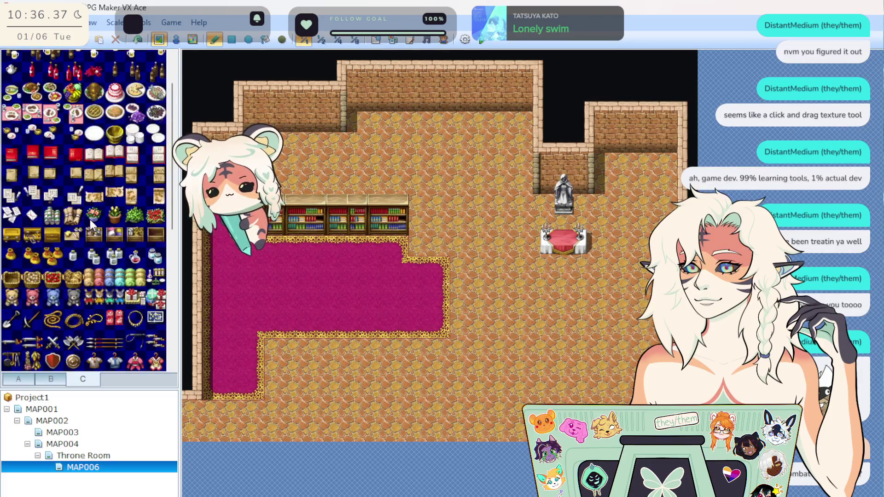
scroll(92, 219, "up", 1)
left_click(114, 142)
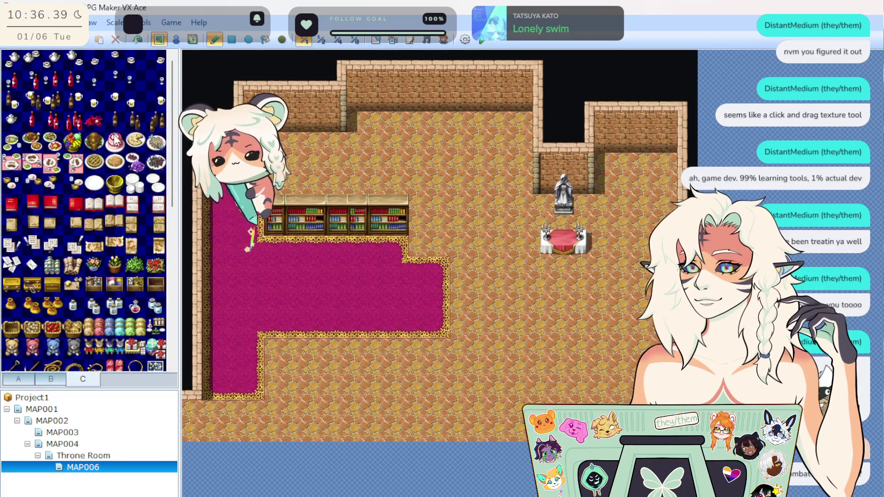
left_click_drag(563, 223, 564, 246)
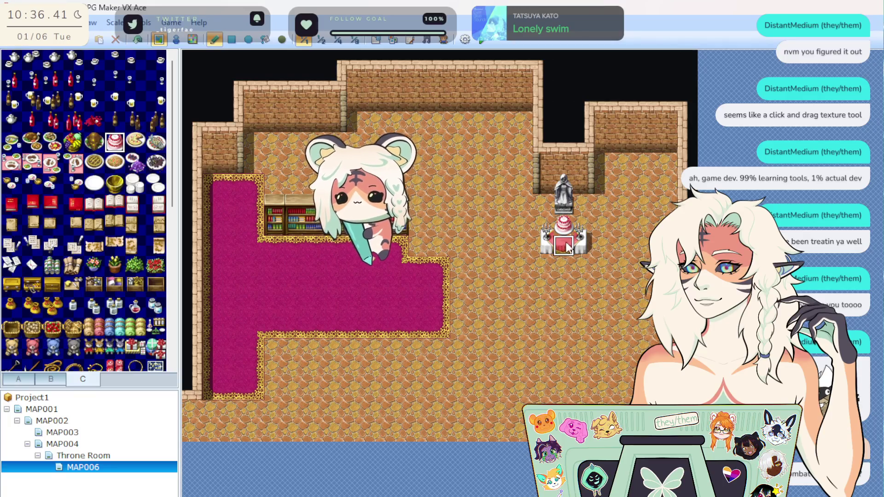
left_click(137, 40)
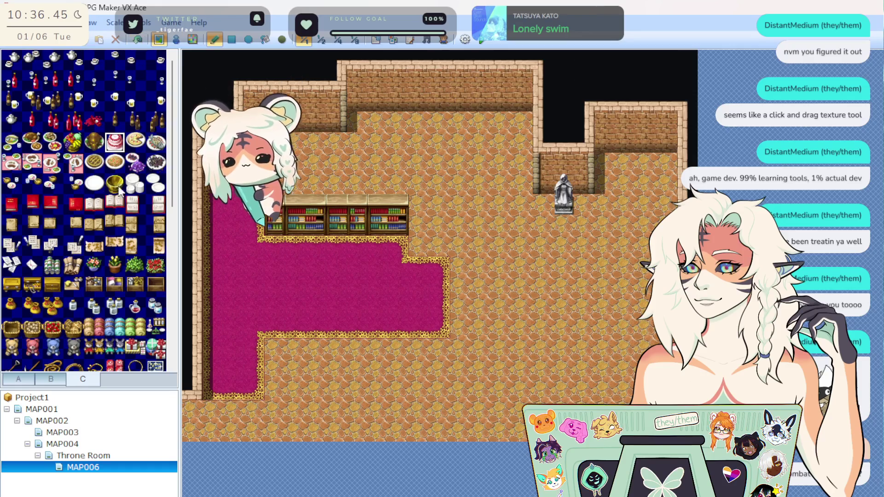
Step: Browse the tiles, then switch to tileset B with fireplaces, thrones and crates
scroll(91, 194, "down", 5)
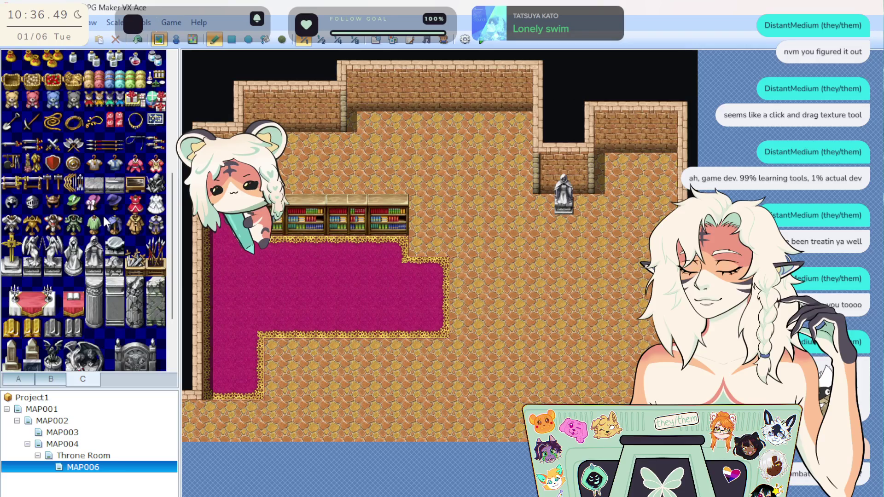
scroll(104, 213, "up", 3)
scroll(109, 218, "up", 1)
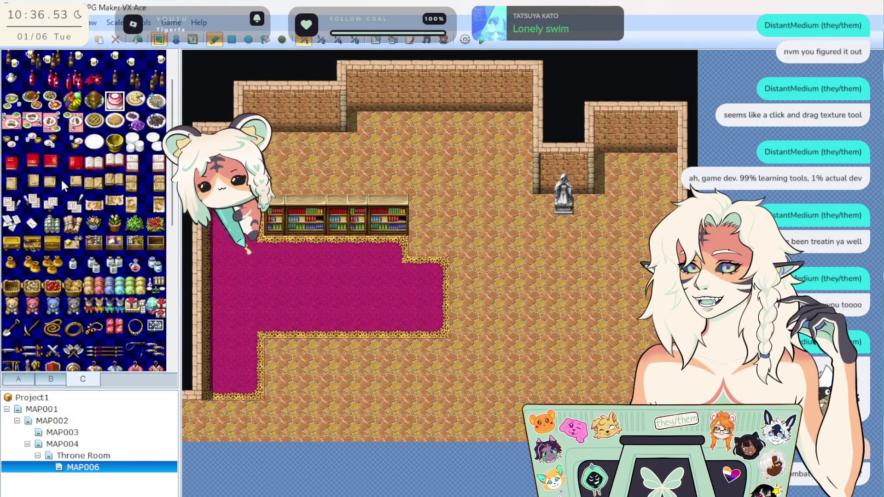
scroll(122, 186, "up", 1)
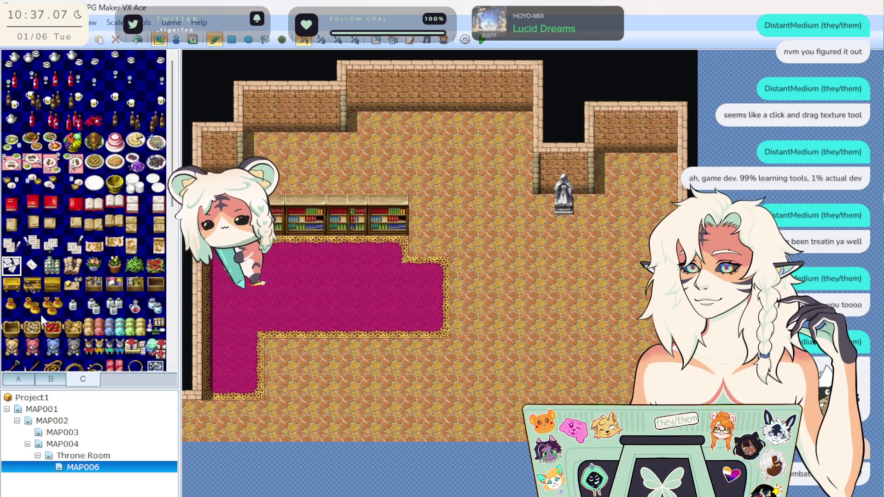
scroll(41, 317, "down", 6)
scroll(57, 304, "up", 6)
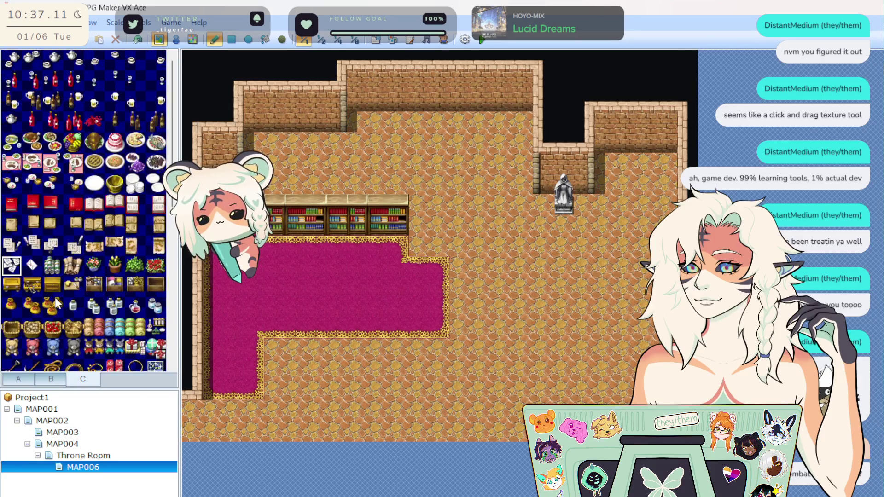
left_click(51, 378)
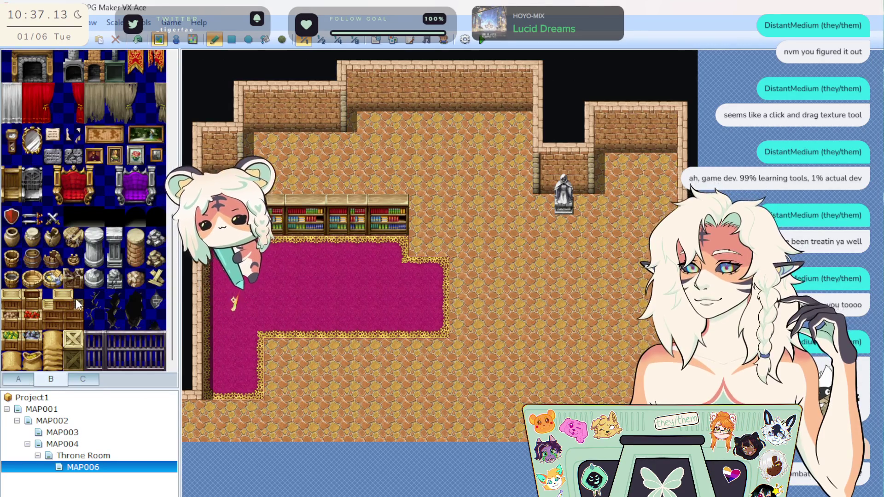
Step: Paint small wooden tables on the carpet with a flower pot on the right one
scroll(75, 298, "up", 6)
left_click(98, 214)
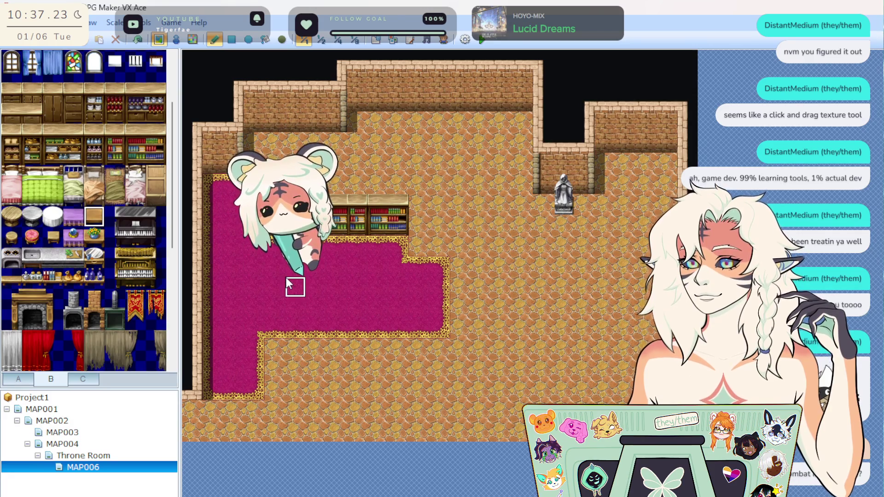
left_click_drag(282, 276, 303, 272)
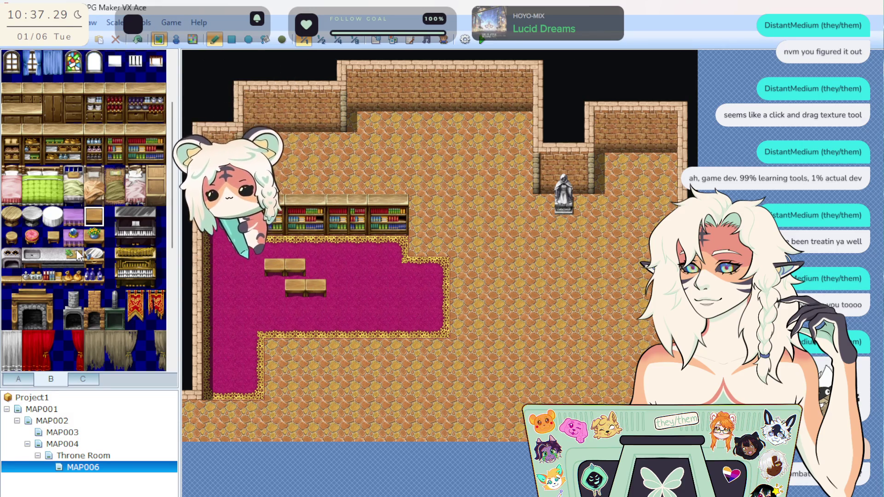
left_click(94, 236)
left_click(315, 284)
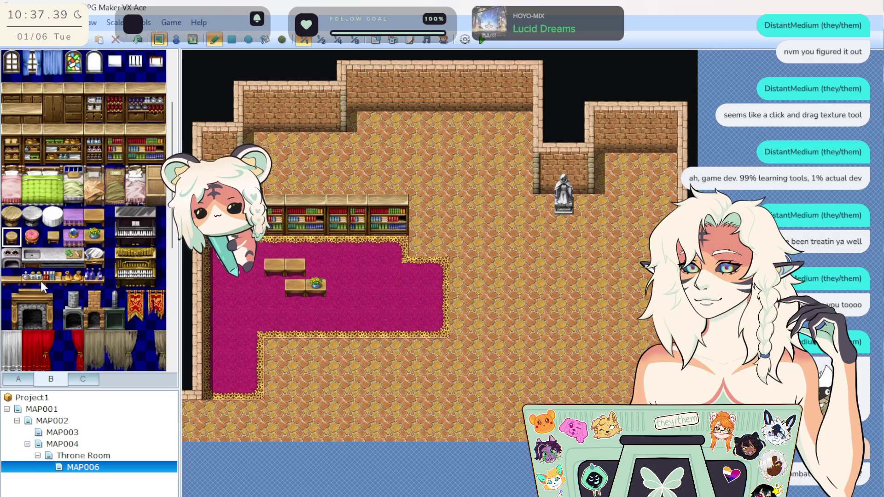
Step: Select a three-tile-wide bookshelf block from tileset B
left_click_drag(37, 278, 73, 288)
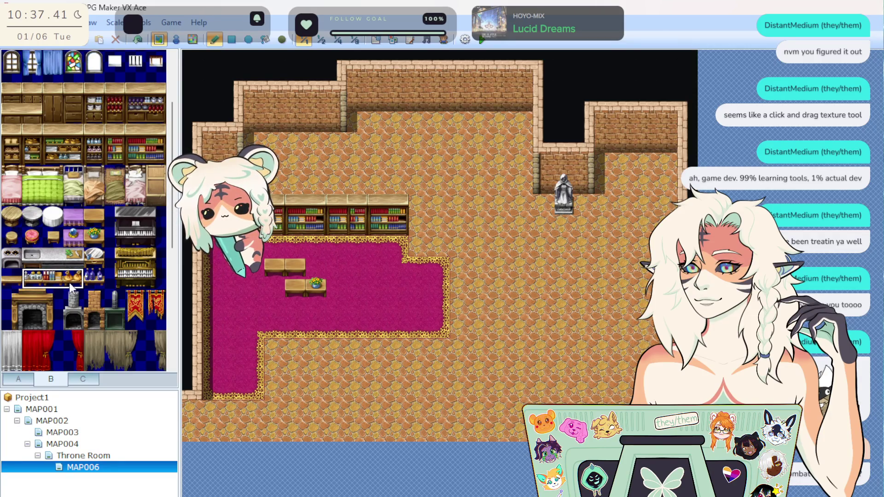
scroll(110, 225, "up", 3)
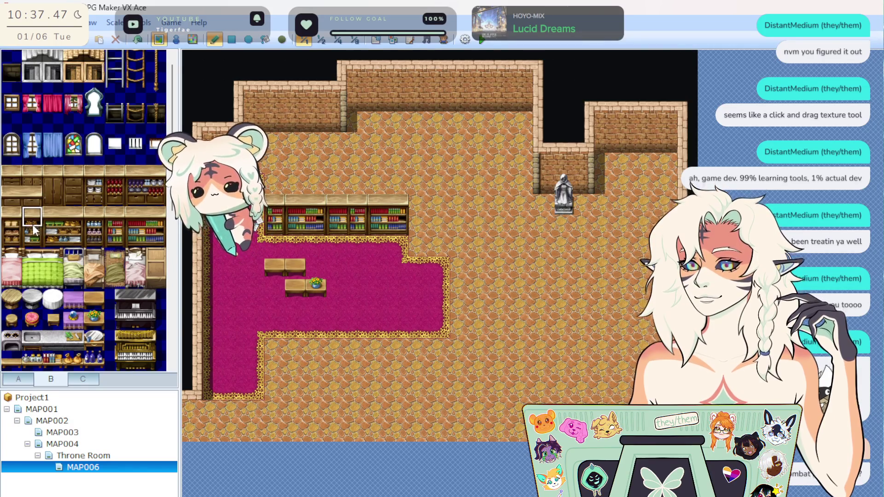
left_click_drag(32, 217, 33, 246)
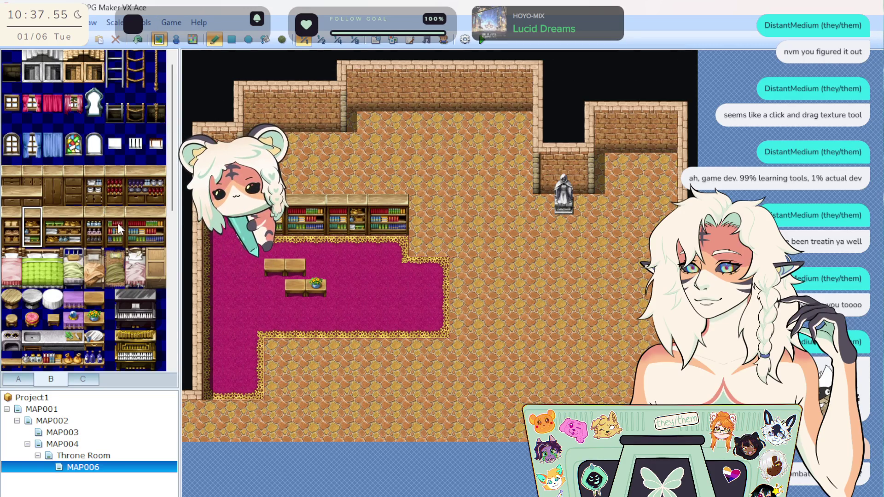
left_click_drag(124, 235, 159, 238)
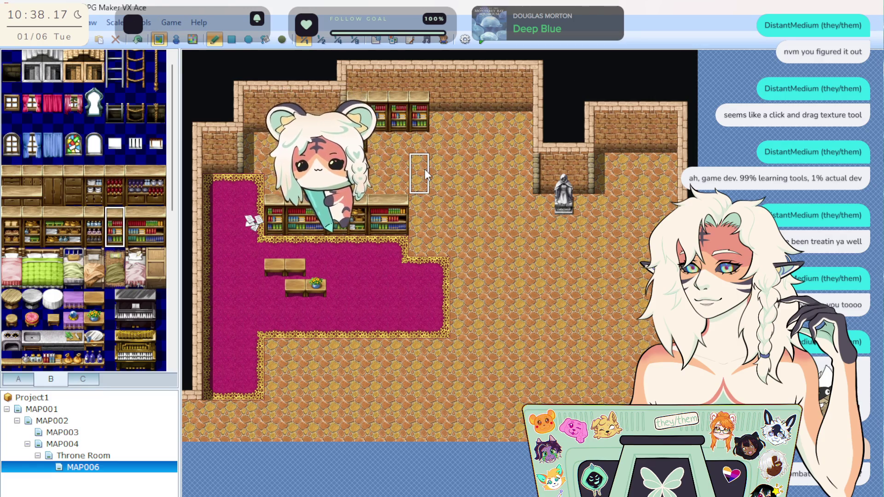
Step: Paint the bookshelf block along the back wall and select the curtained window
left_click(434, 112)
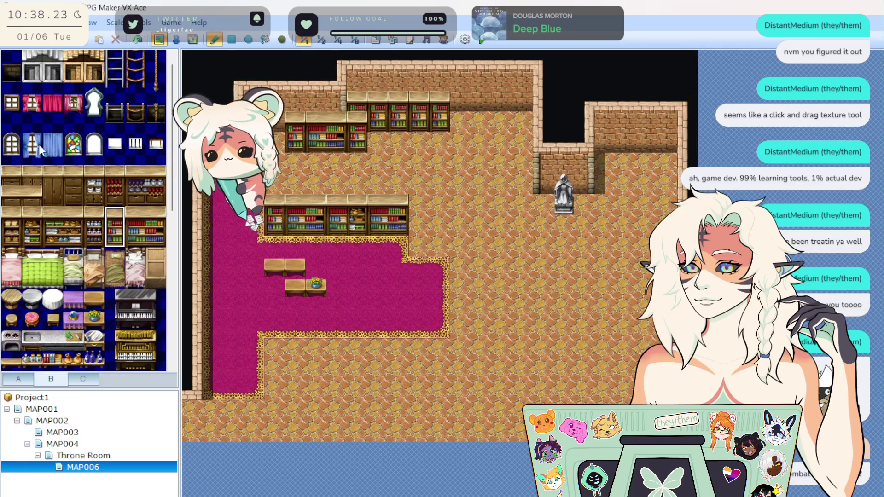
left_click(116, 88)
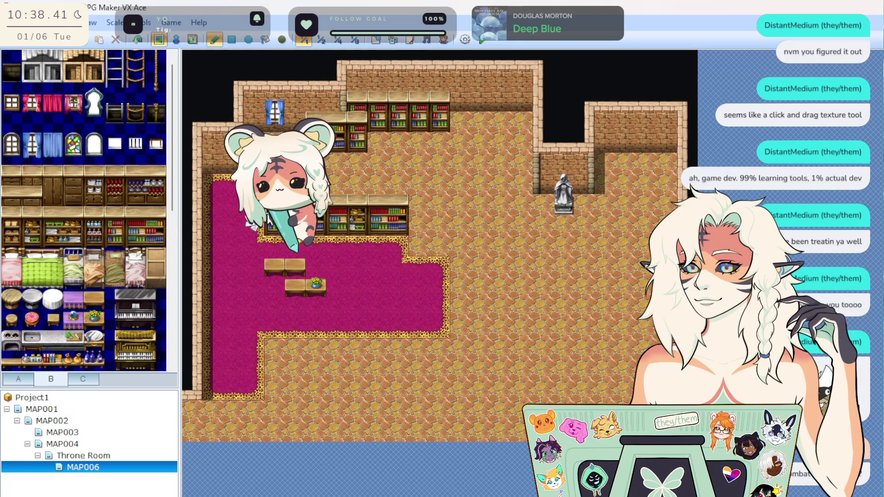
scroll(82, 292, "down", 2)
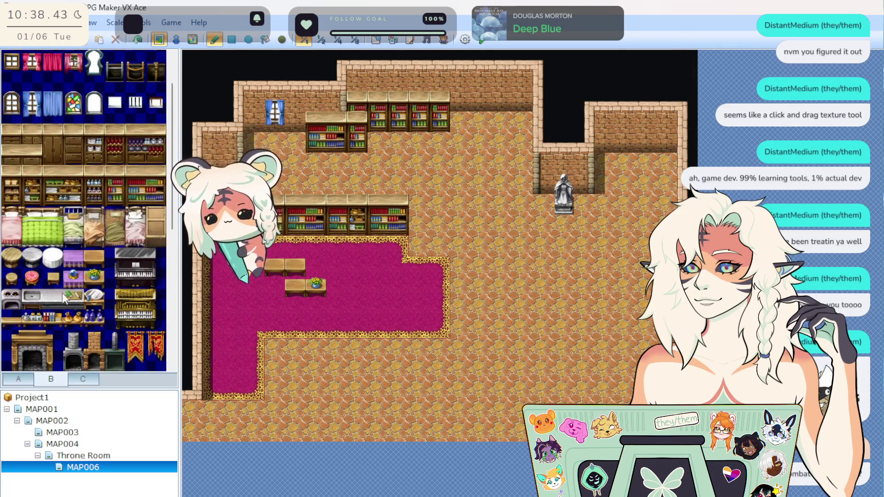
Step: Select the round wooden table, then the potted plant and purple tile beside it
left_click(19, 261)
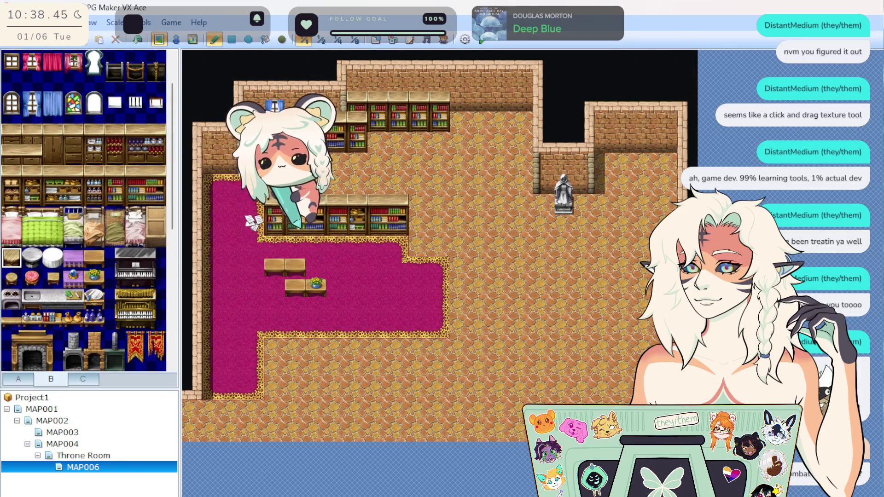
left_click(95, 277)
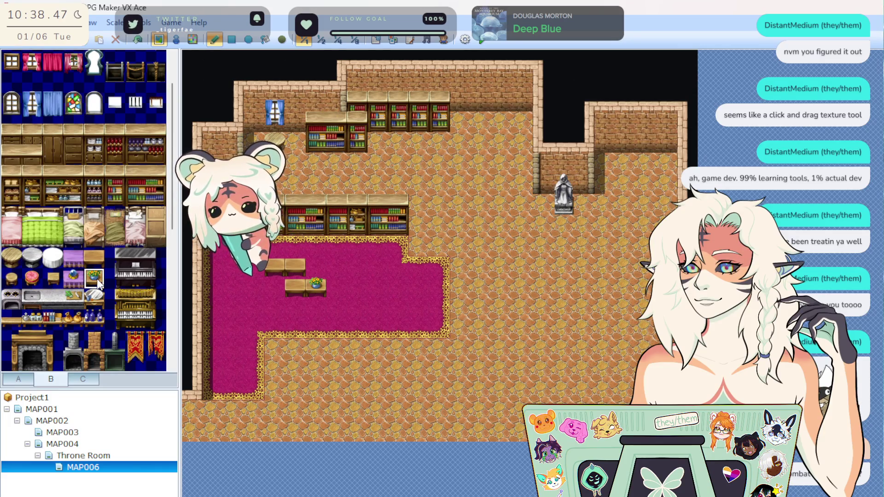
left_click(73, 278)
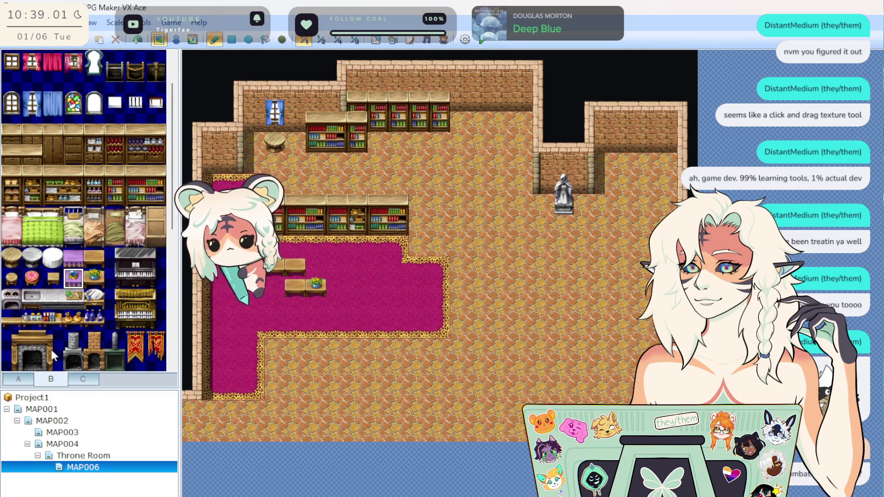
Step: Put a brick chimney in the right alcove and undo three trial doorway tiles
left_click(94, 350)
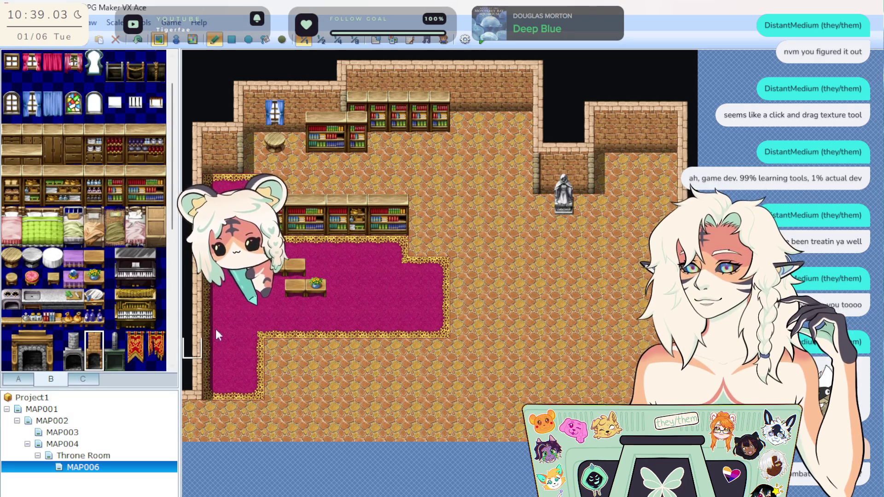
left_click(485, 88)
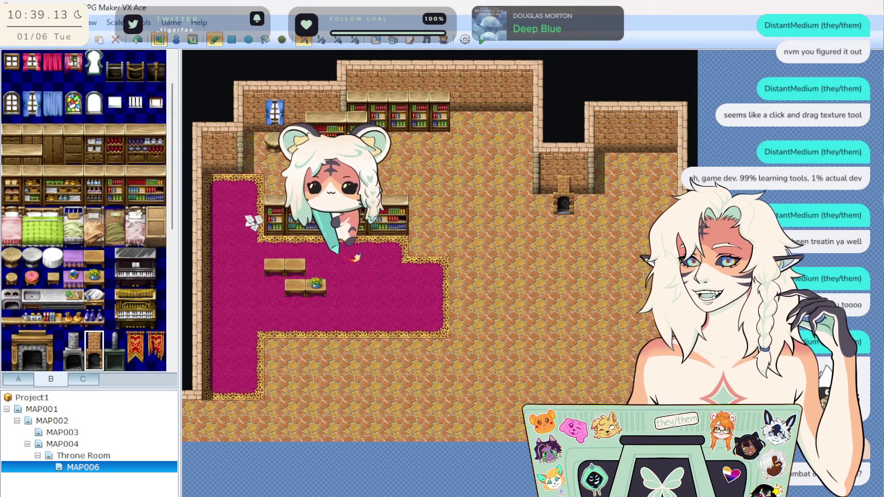
right_click(562, 205)
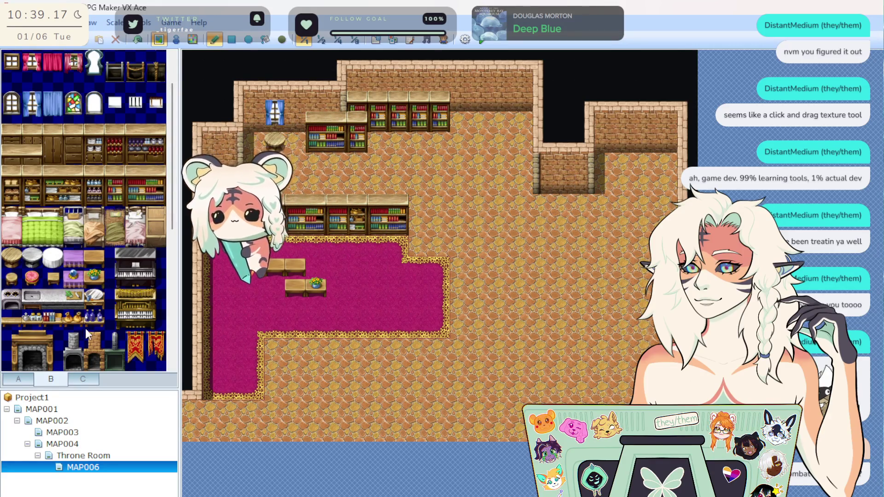
left_click(94, 364)
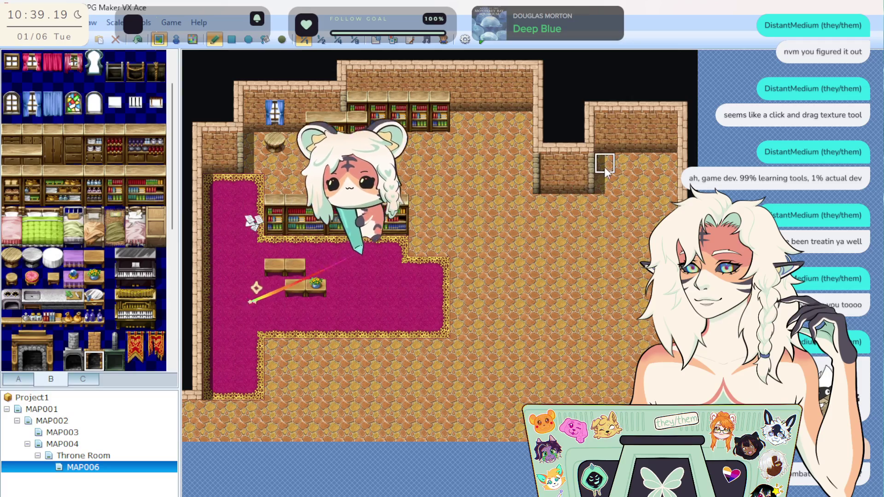
left_click_drag(578, 185, 543, 186)
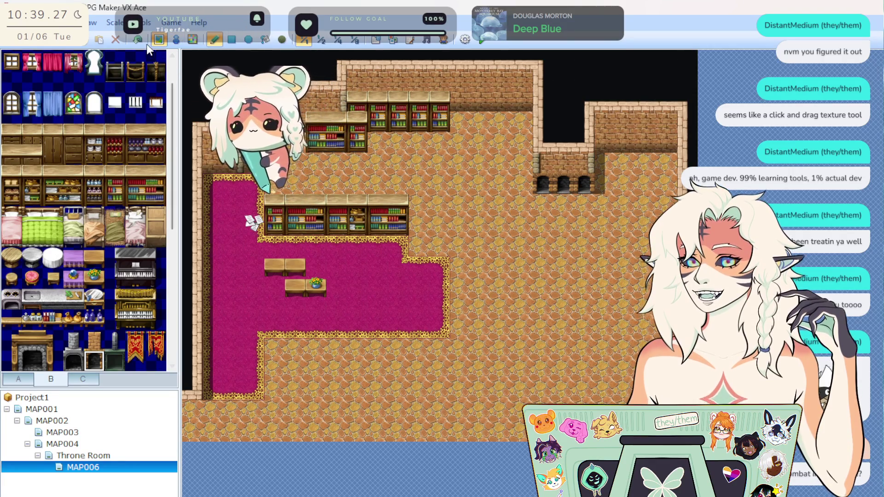
left_click(139, 43)
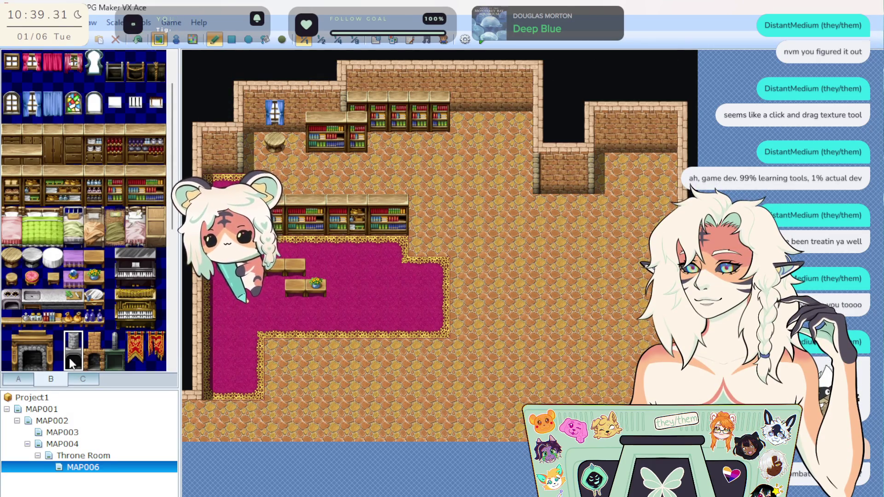
Step: Place the brick fireplace doorway in the alcove and select the red curtain tile
left_click(565, 161)
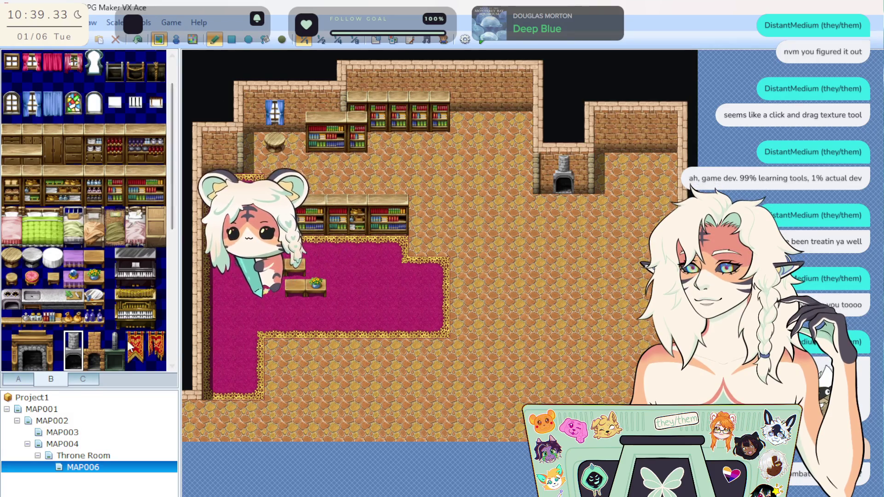
left_click(561, 166)
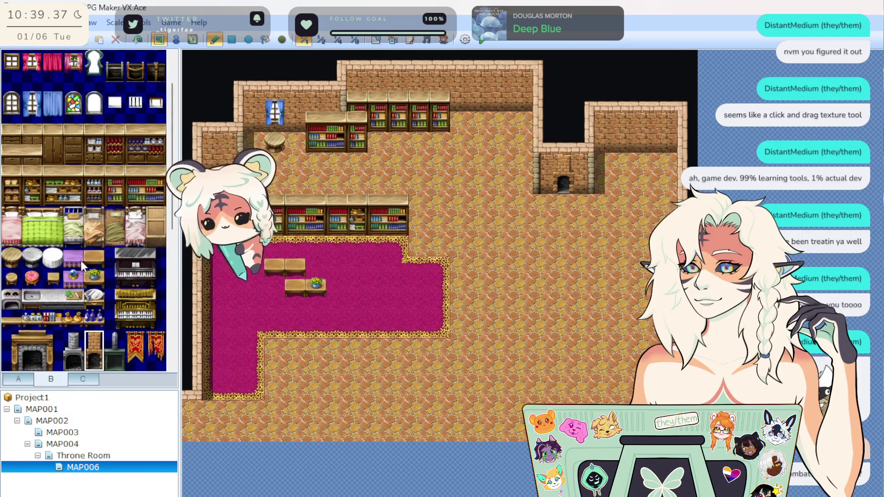
scroll(81, 260, "down", 2)
scroll(82, 306, "down", 3)
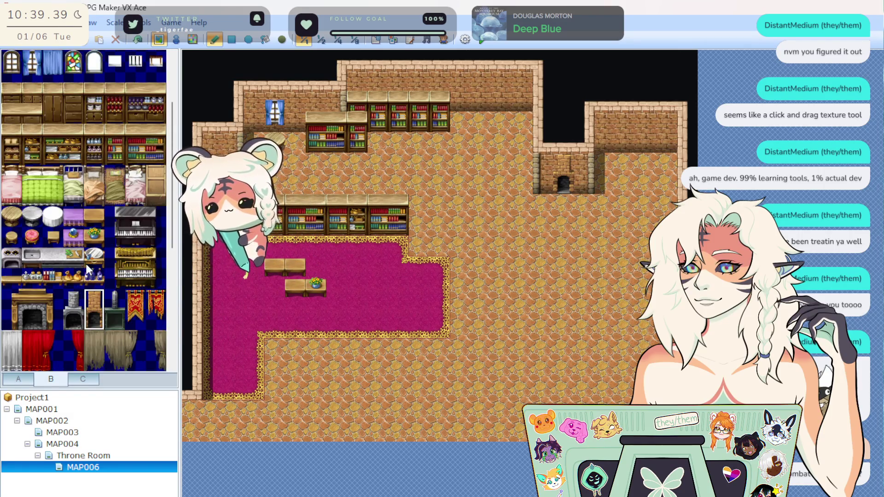
left_click(79, 215)
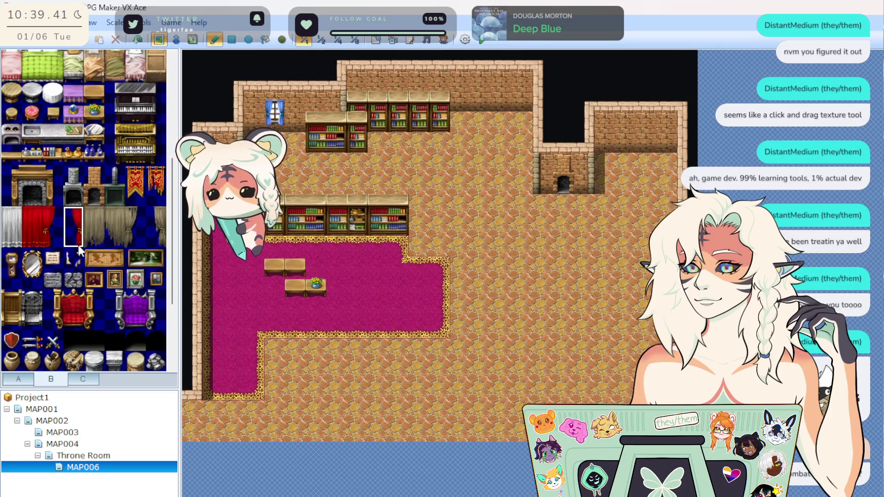
Step: Select the plain window tile, then the blue-curtained window tile
left_click_drag(80, 218, 78, 230)
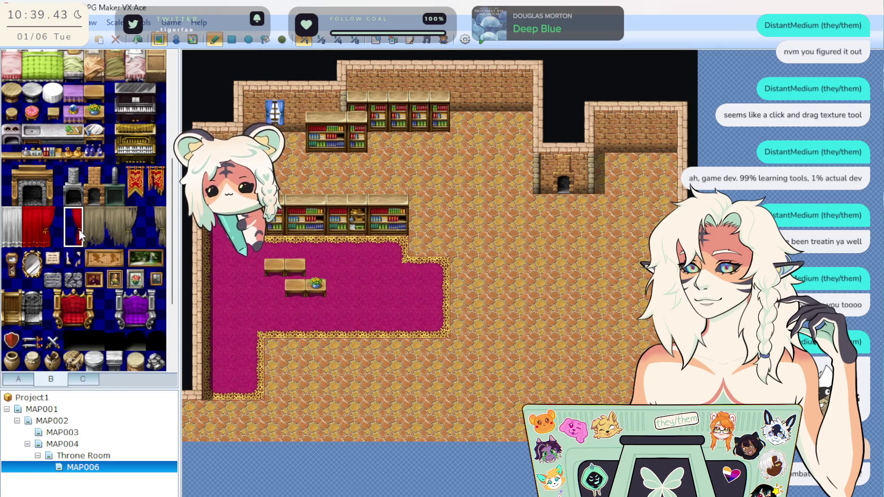
scroll(78, 228, "up", 2)
scroll(90, 243, "up", 3)
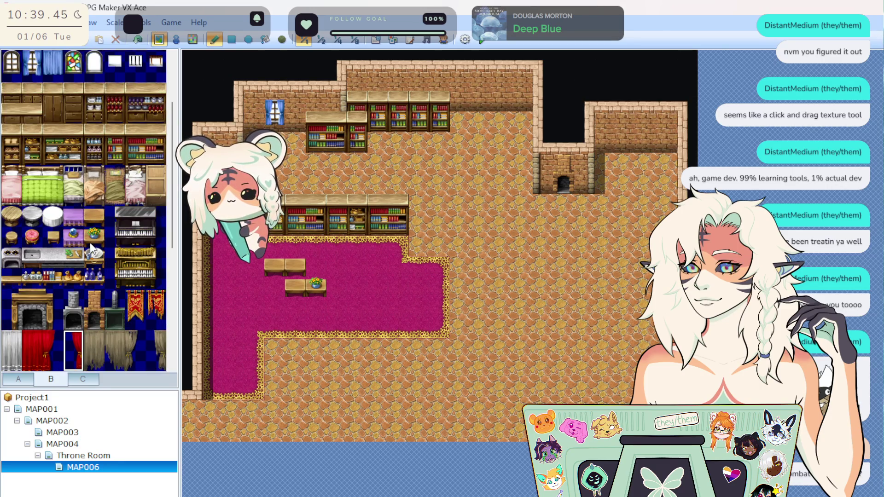
scroll(90, 241, "up", 3)
scroll(87, 109, "up", 3)
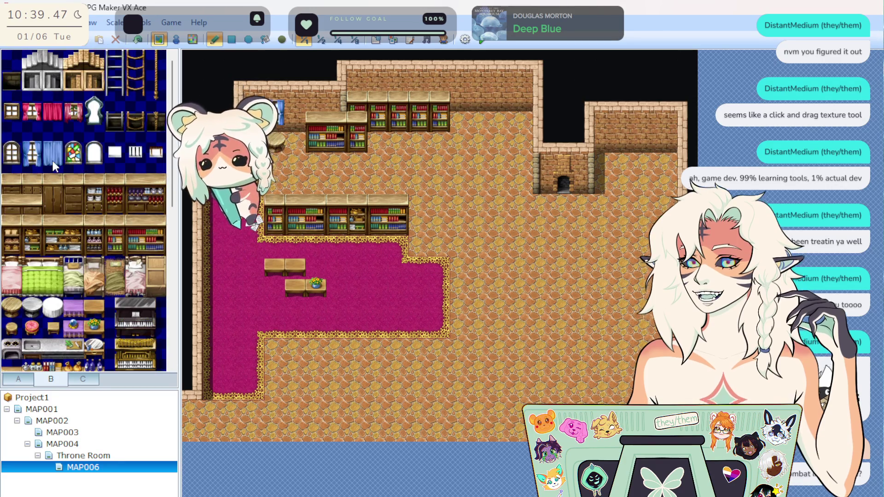
left_click(12, 102)
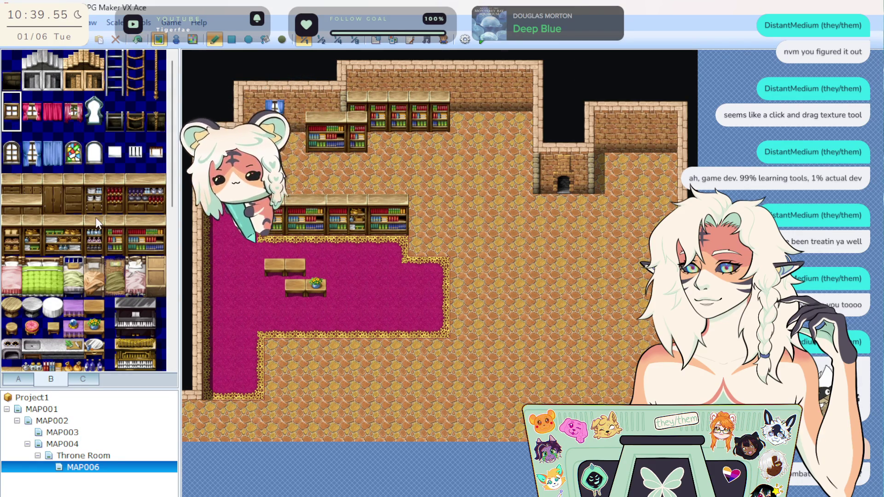
left_click(53, 144)
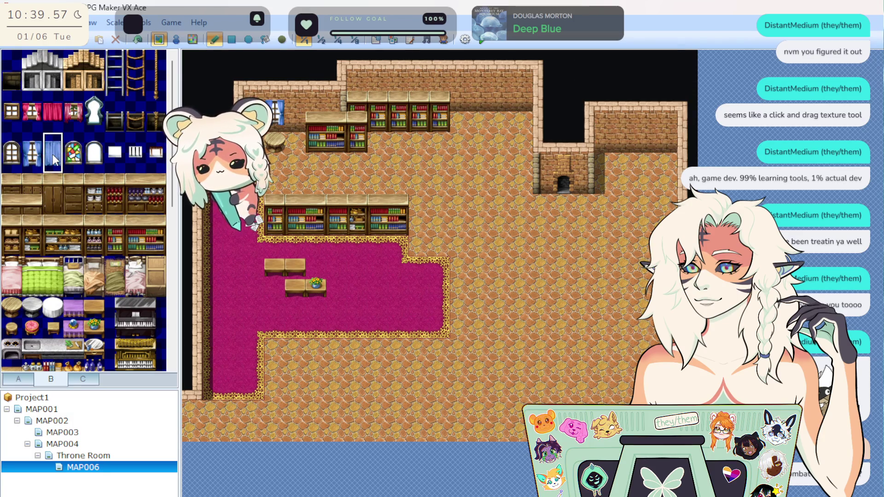
Step: Put a pink cake on the left carpet table, then undo it
scroll(90, 239, "down", 2)
scroll(90, 239, "down", 5)
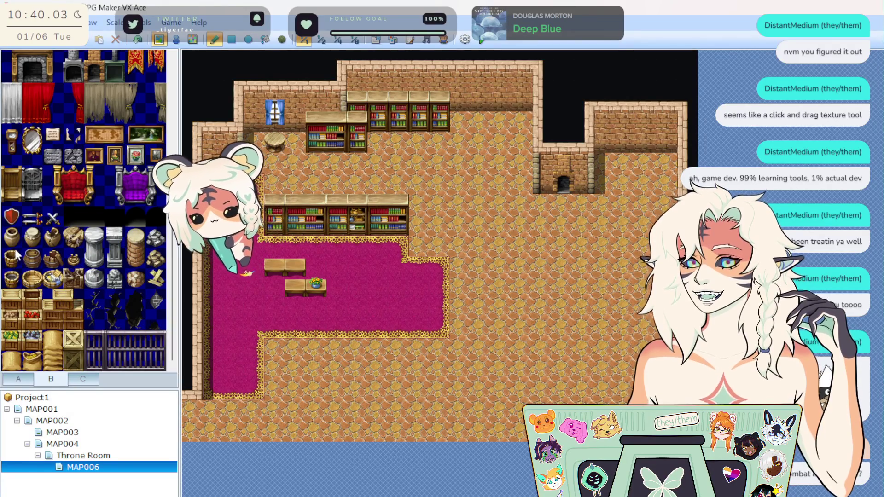
scroll(56, 309, "up", 5)
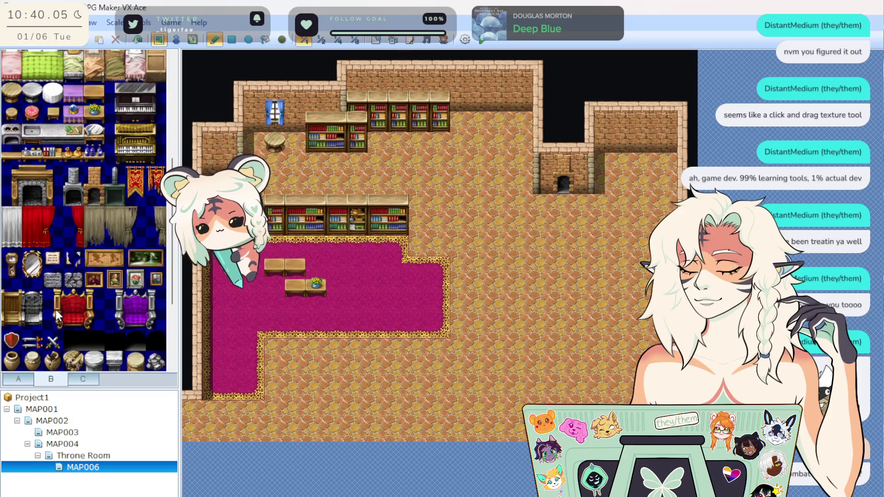
scroll(57, 310, "up", 5)
left_click(13, 237)
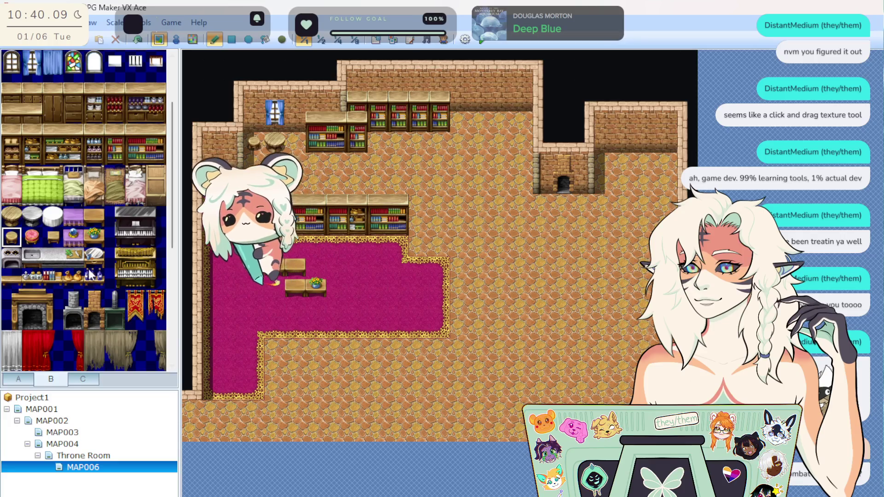
left_click(33, 237)
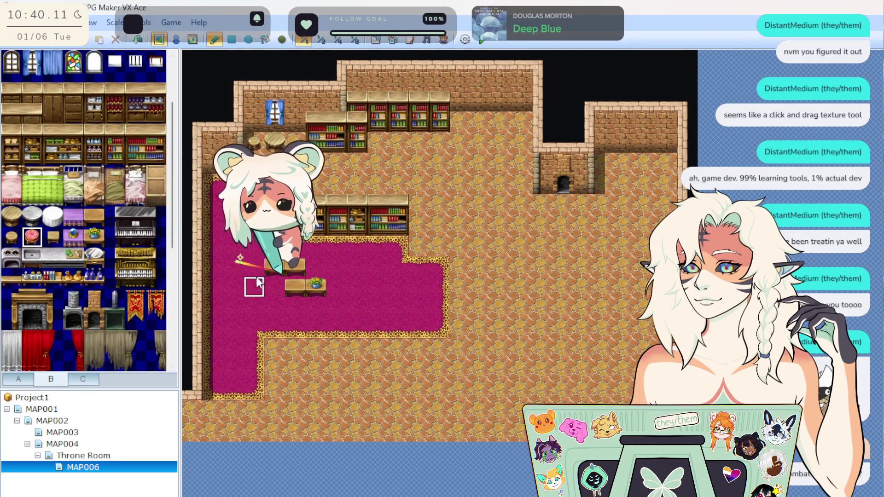
left_click(296, 286)
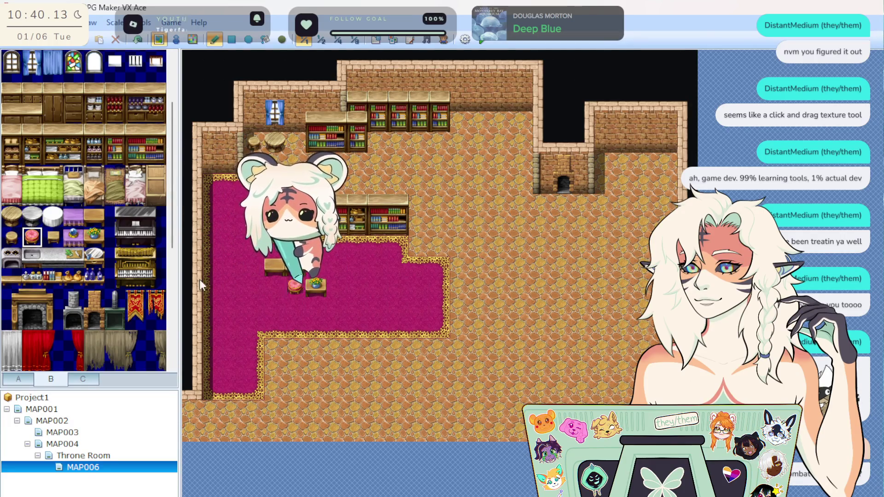
left_click(137, 40)
Step: Place a wooden furniture piece on the carpet near the left bookshelves
scroll(33, 290, "down", 4)
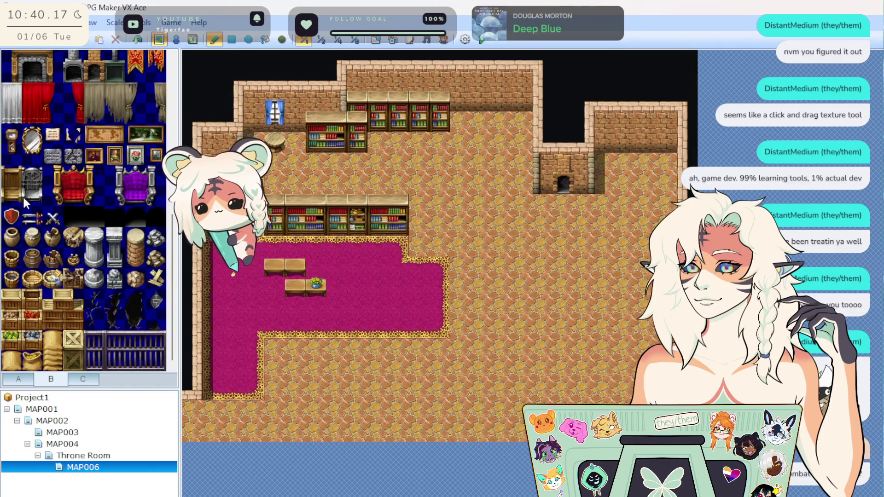
left_click(20, 193)
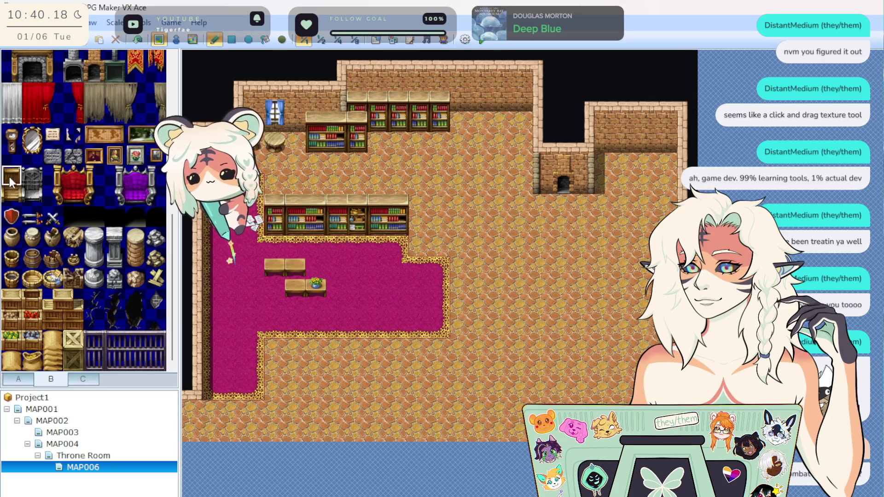
left_click(247, 251)
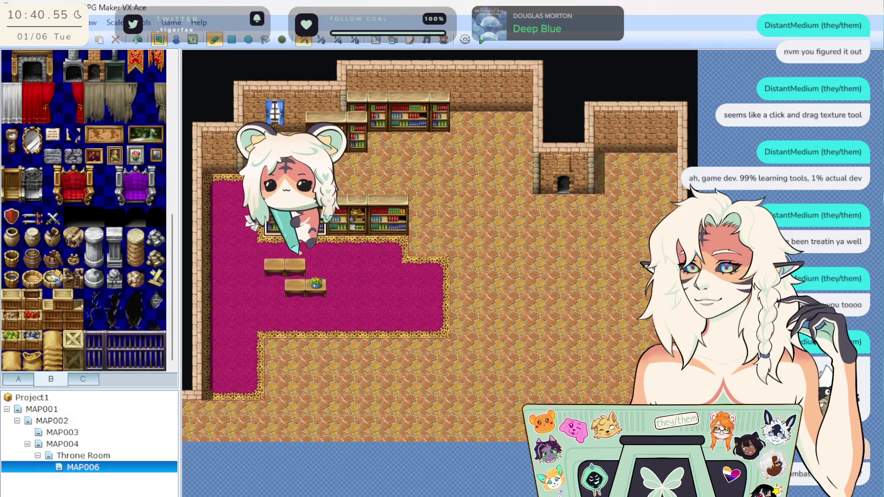
Step: Paint a lower row of bookshelves across the floor and carpet beside it
left_click(396, 237)
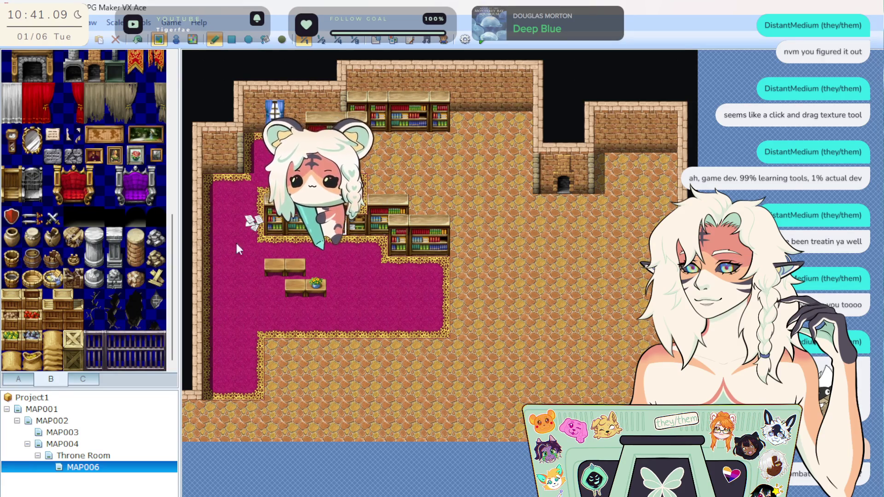
scroll(74, 209, "up", 5)
scroll(76, 213, "up", 2)
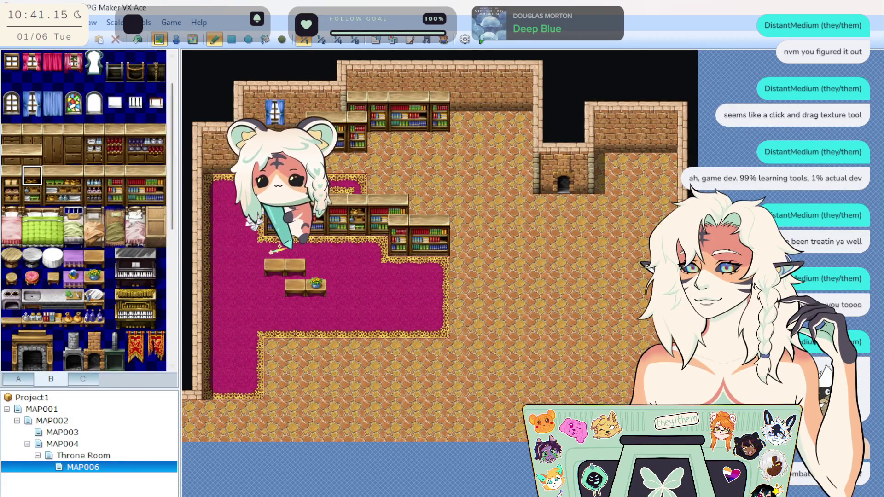
left_click_drag(417, 164, 492, 168)
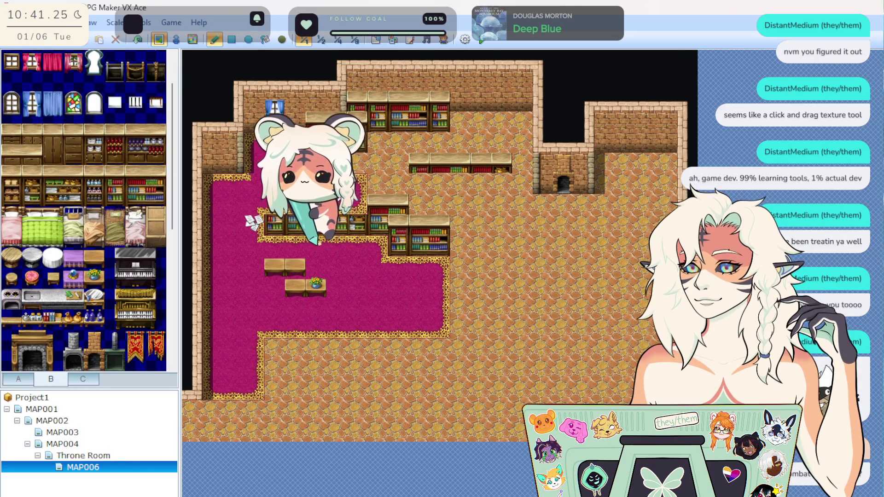
left_click_drag(406, 167, 505, 172)
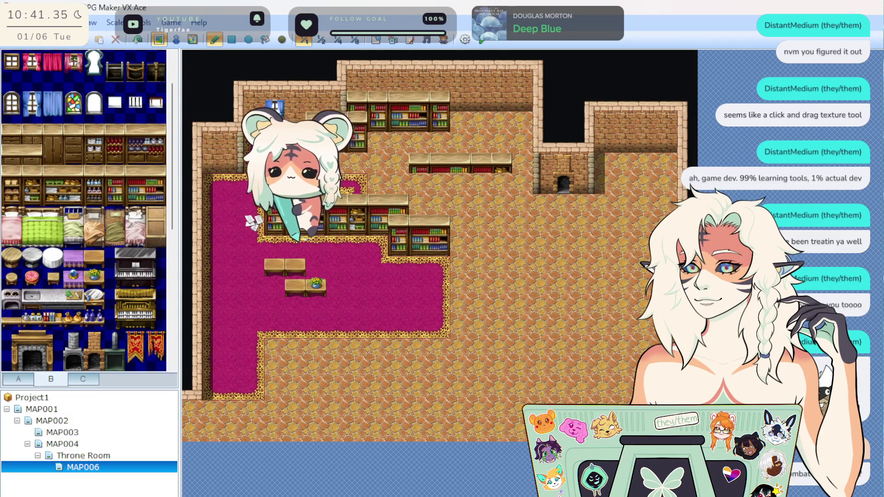
left_click_drag(358, 190, 391, 186)
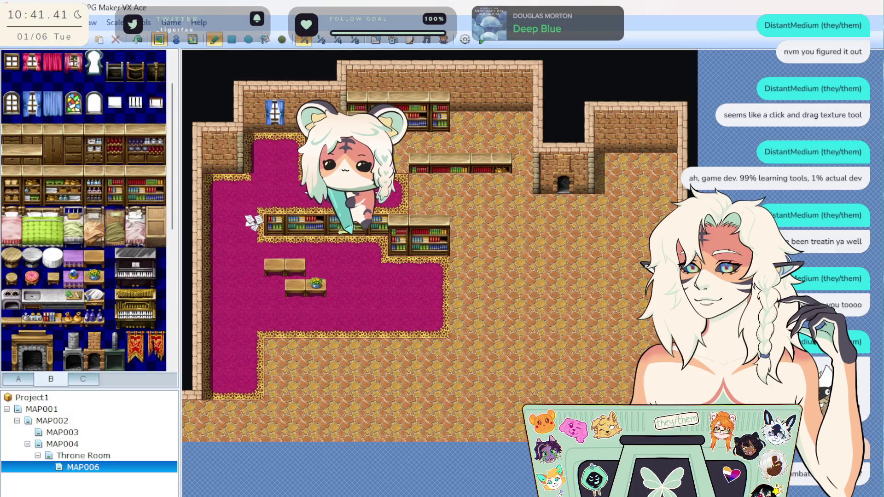
Step: Copy and sample map tiles, then undo the last four shelf and carpet edits
left_click_drag(271, 204, 368, 210)
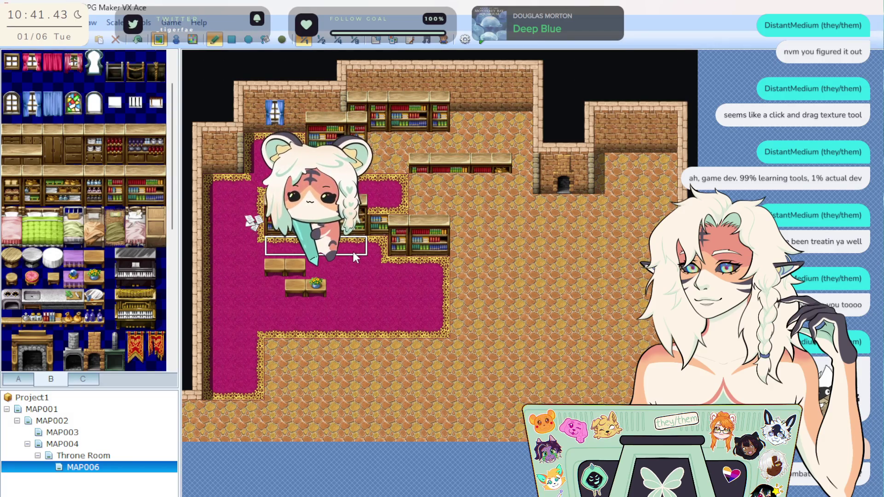
right_click(383, 209)
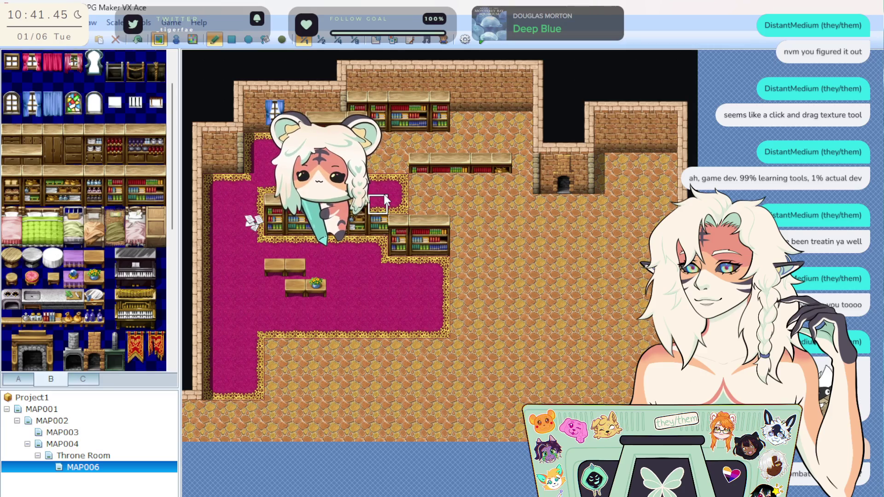
left_click(142, 39)
left_click(141, 39)
left_click(141, 40)
left_click(142, 40)
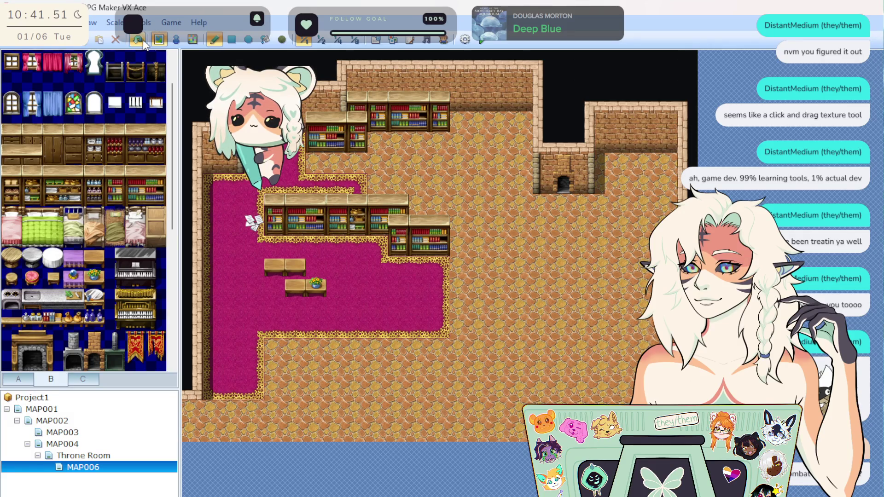
left_click(142, 42)
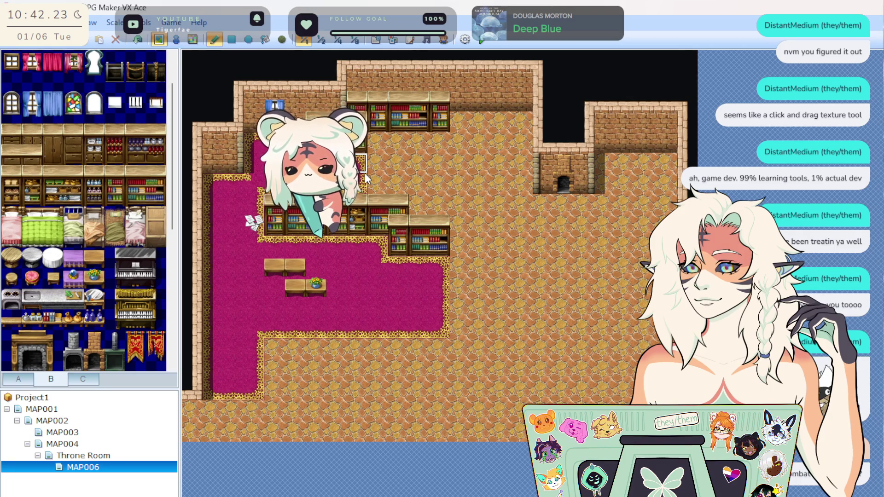
Step: Paint magenta carpet across the east floor and northeast alcove around a cobblestone patch
mouse_move(366, 178)
left_mouse_down()
mouse_move(395, 183)
mouse_move(385, 148)
mouse_move(463, 145)
mouse_move(460, 133)
mouse_move(502, 125)
mouse_move(522, 133)
mouse_move(520, 182)
mouse_move(479, 183)
mouse_move(419, 160)
mouse_move(500, 164)
left_mouse_up()
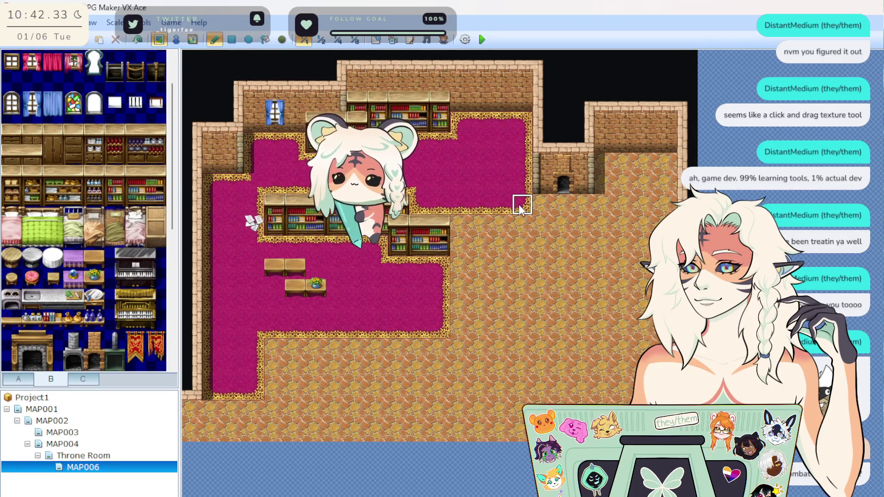
mouse_move(554, 209)
left_mouse_down()
mouse_move(582, 206)
mouse_move(566, 251)
left_mouse_up()
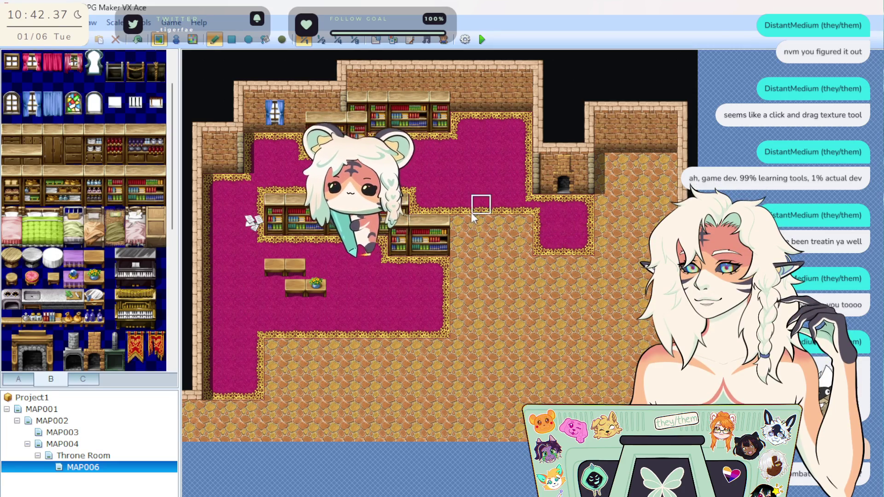
mouse_move(465, 213)
left_mouse_down()
mouse_move(474, 255)
mouse_move(468, 238)
left_mouse_up()
mouse_move(469, 289)
left_mouse_down()
mouse_move(468, 321)
mouse_move(551, 294)
mouse_move(556, 260)
left_mouse_up()
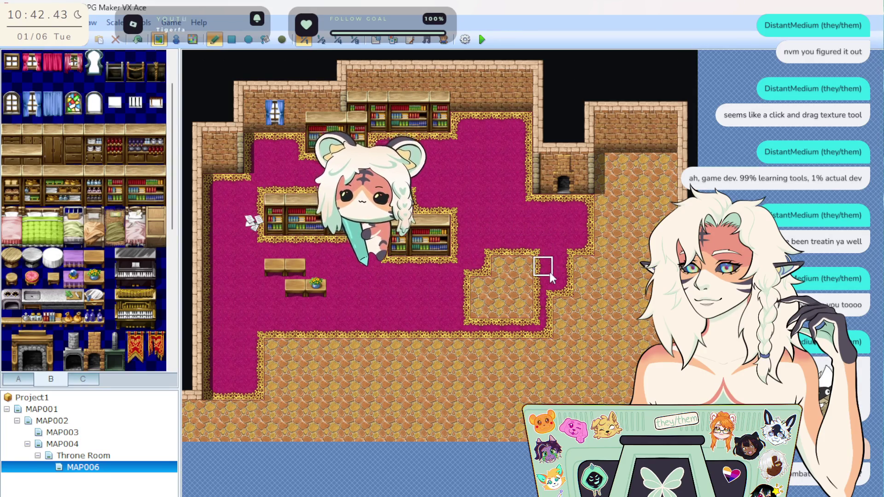
left_click_drag(602, 299, 610, 205)
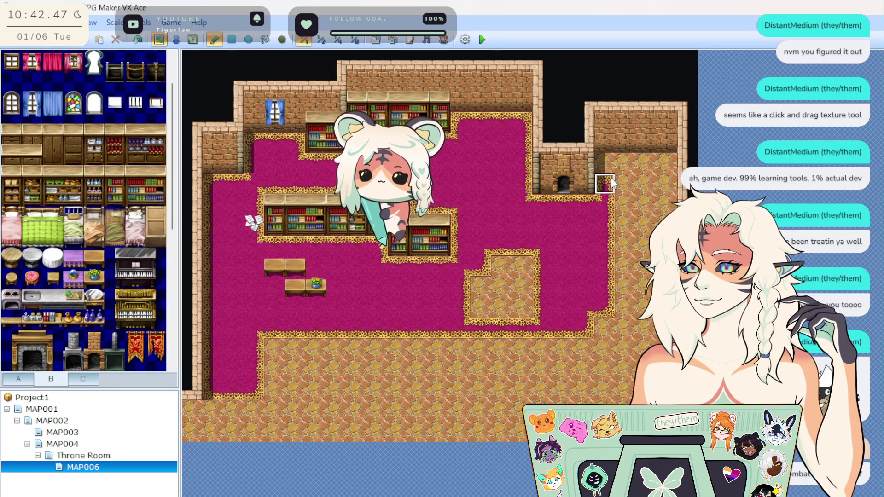
mouse_move(625, 170)
left_mouse_down()
mouse_move(656, 171)
mouse_move(653, 225)
mouse_move(623, 263)
mouse_move(635, 189)
left_mouse_up()
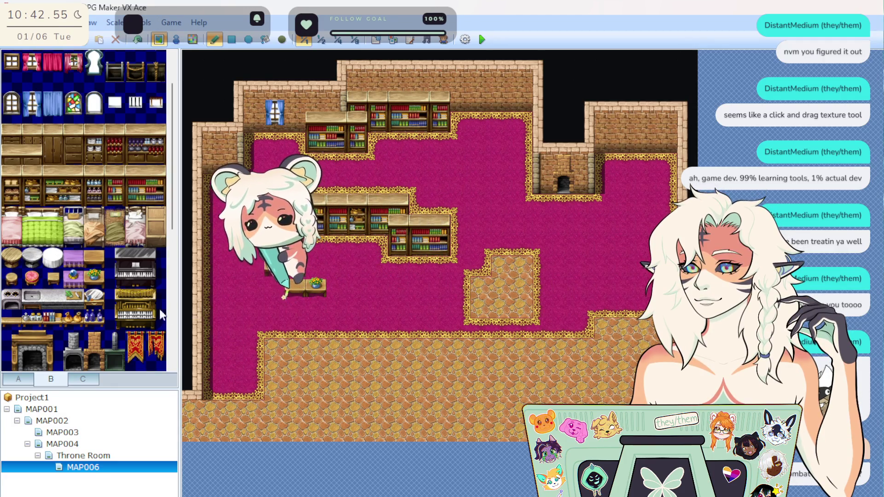
scroll(61, 300, "down", 3)
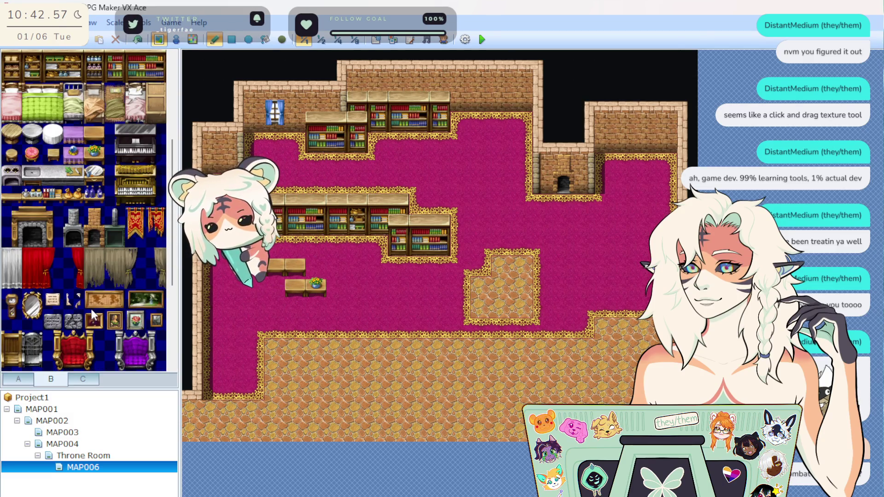
Step: Hang red curtains on both sides of the alcove wall
left_click_drag(78, 264, 75, 282)
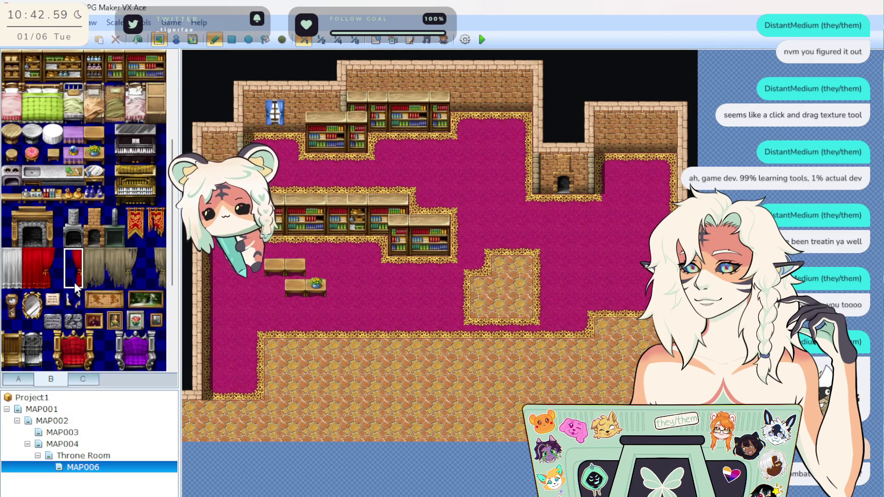
left_click(669, 125)
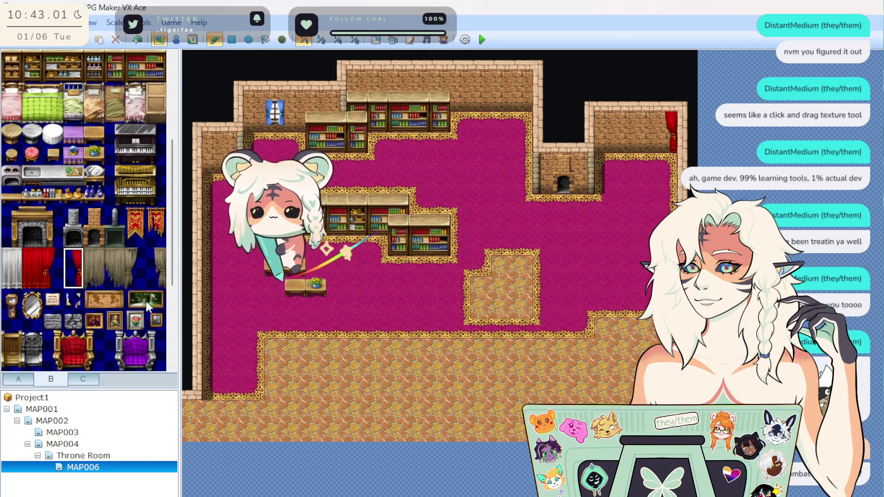
left_click(37, 252)
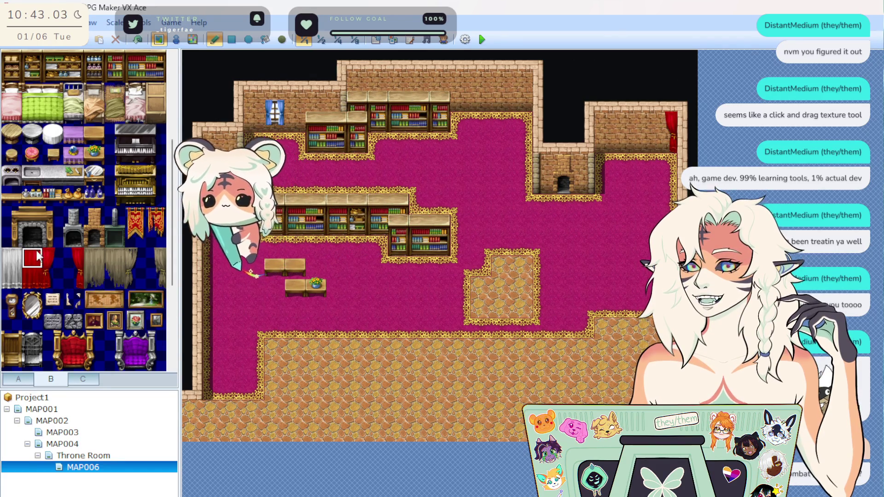
left_click(58, 260)
left_click(598, 126)
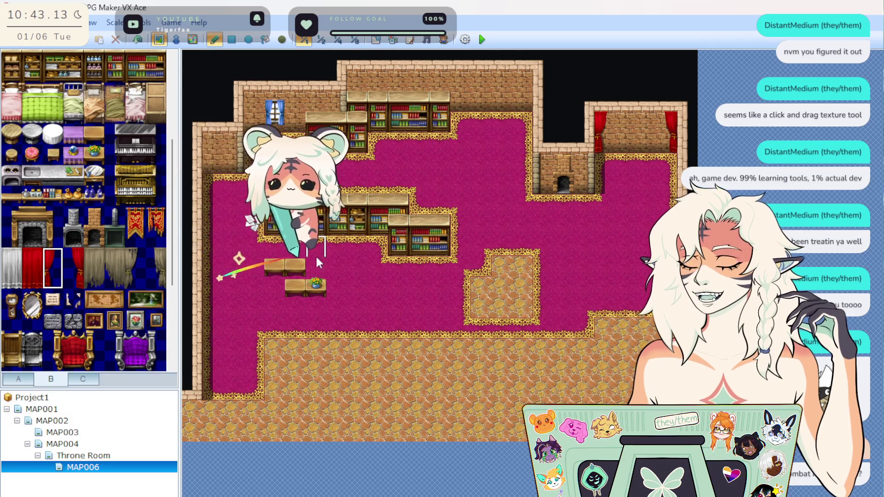
Step: Try a small portrait in the alcove and map paintings on the north wall
left_click(115, 320)
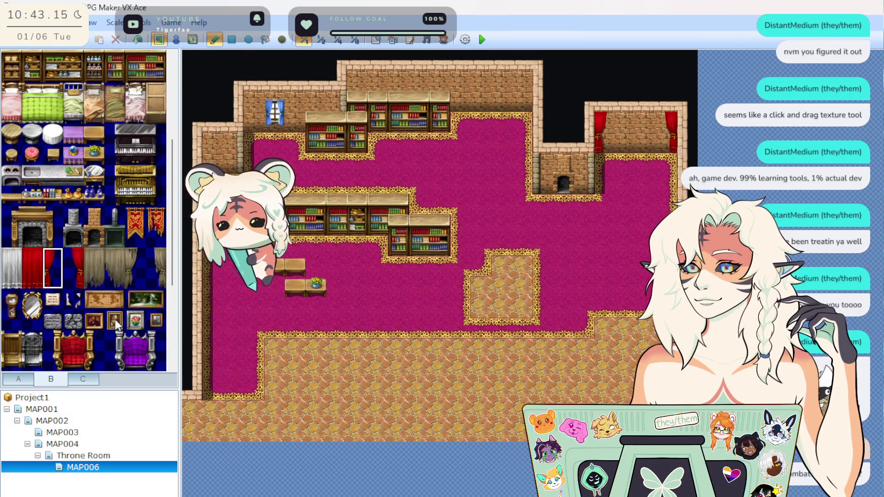
left_click(625, 123)
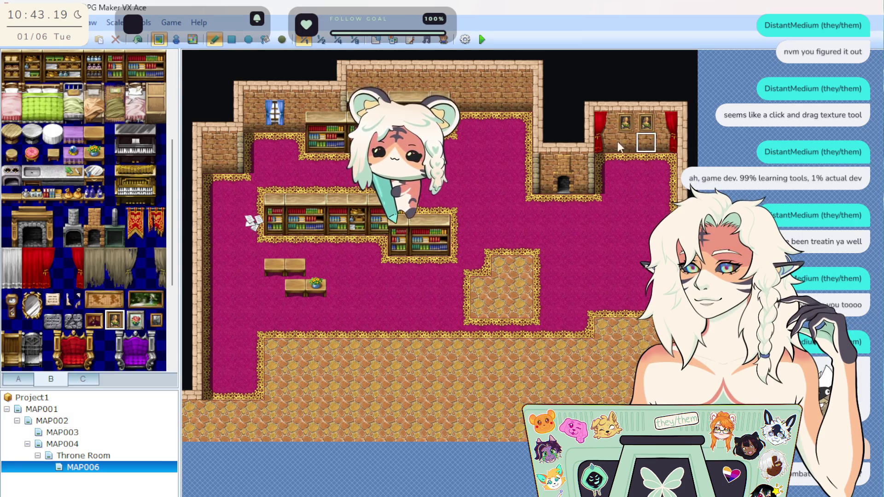
key("ctrl+z")
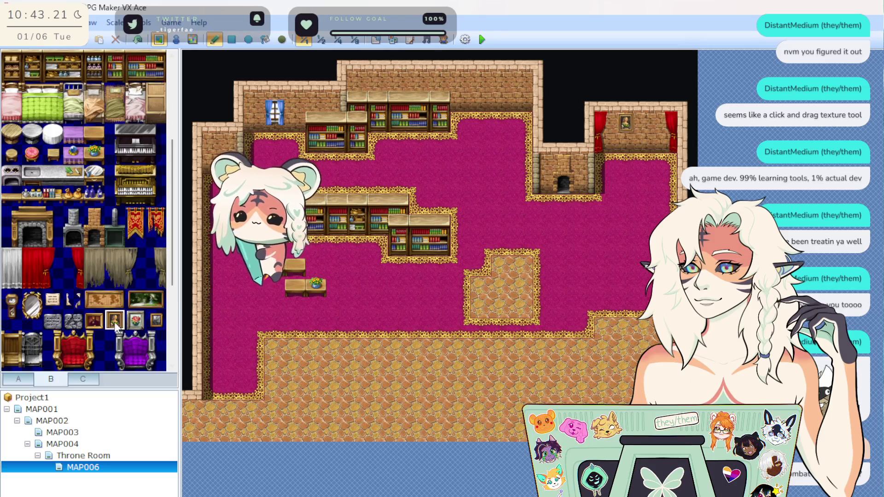
left_click(98, 303)
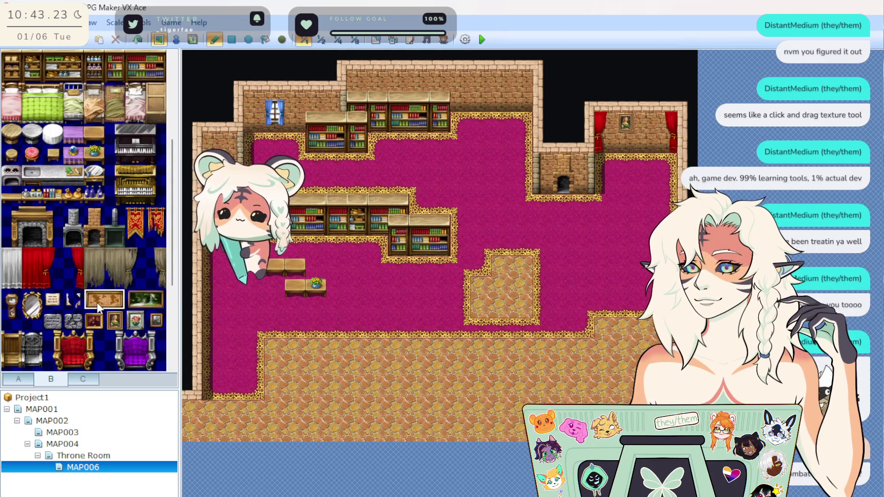
left_click(481, 88)
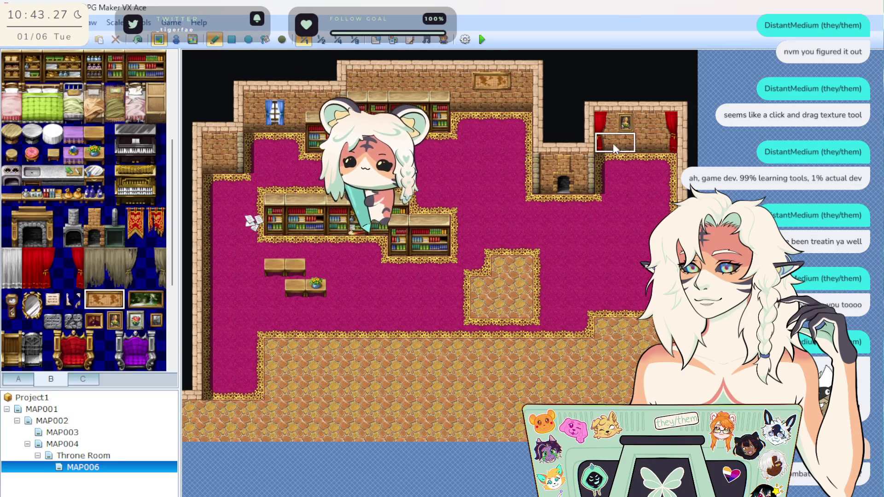
left_click(632, 131)
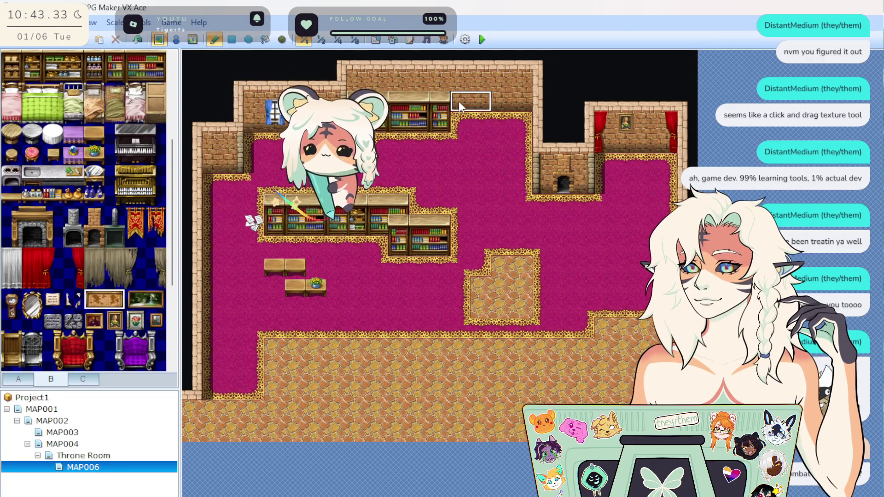
left_click(479, 86)
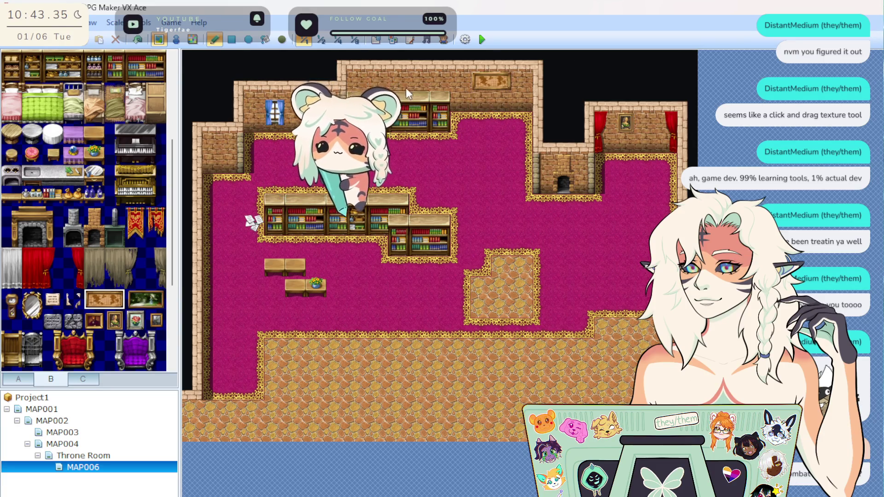
left_click(393, 82)
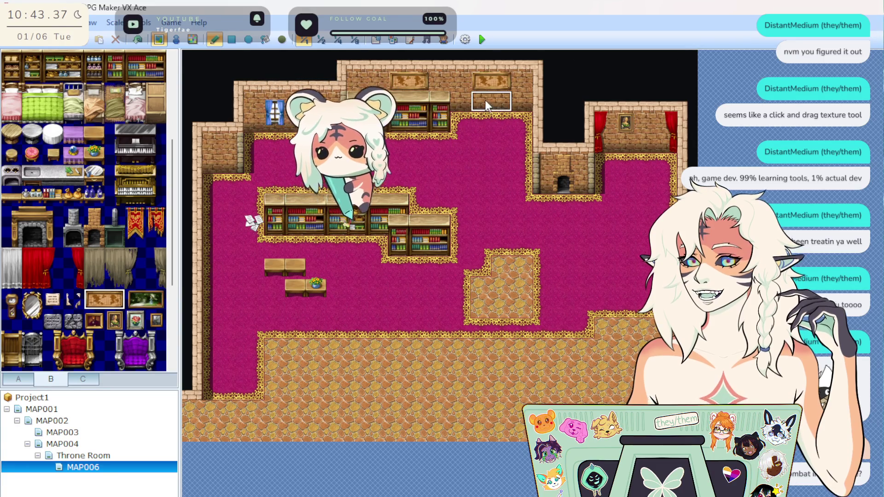
left_click(497, 84)
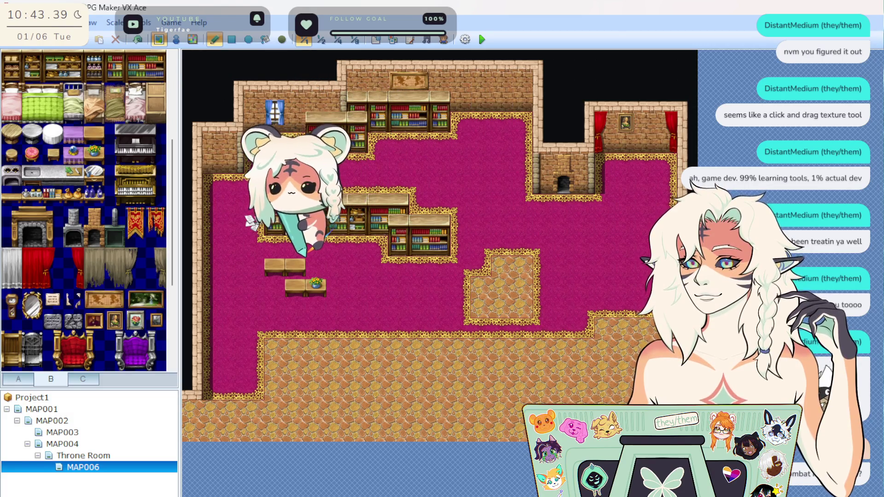
Step: Hang the green landscape painting in the right room instead of the top wall
left_click(150, 300)
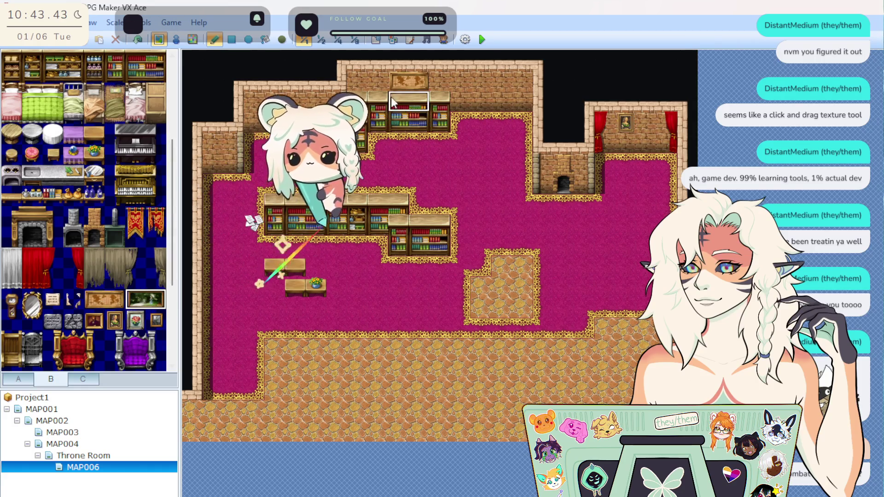
left_click(400, 81)
key("ctrl+z")
left_click(625, 121)
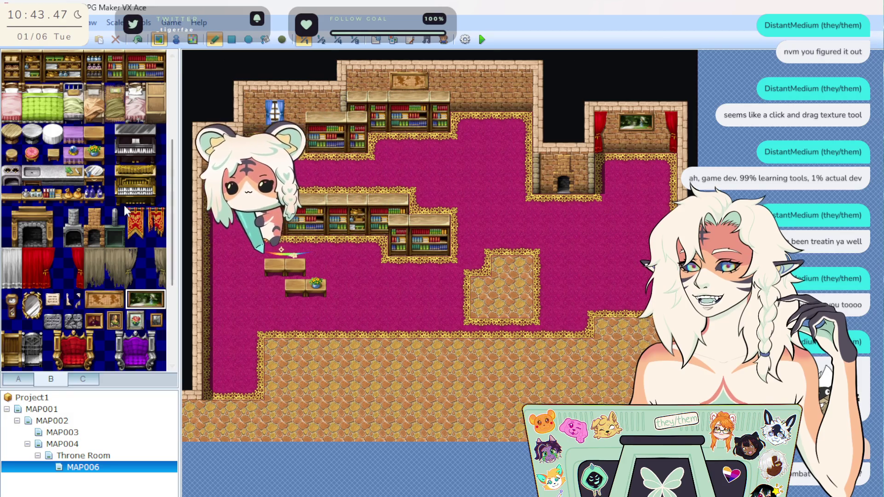
Step: Replace the landscape with the two-tile portrait pair on the alcove's back wall
scroll(79, 297, "up", 3)
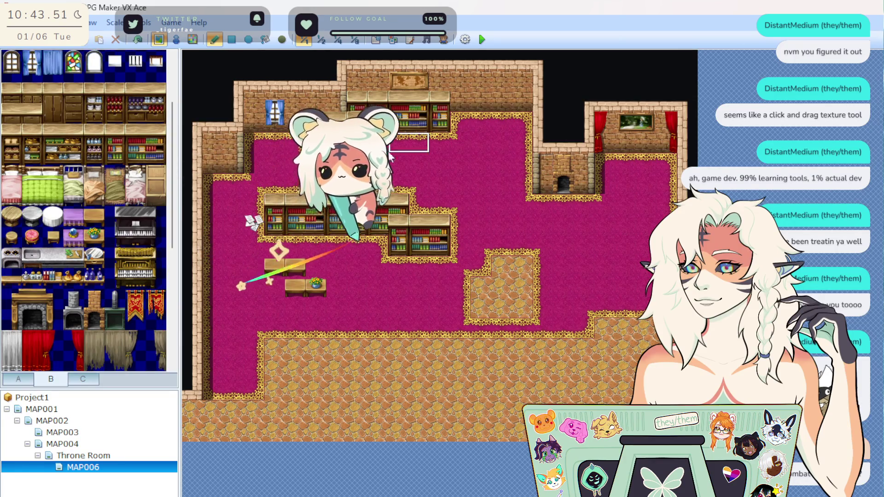
scroll(121, 270, "down", 3)
left_click_drag(95, 280, 112, 280)
left_click(619, 128)
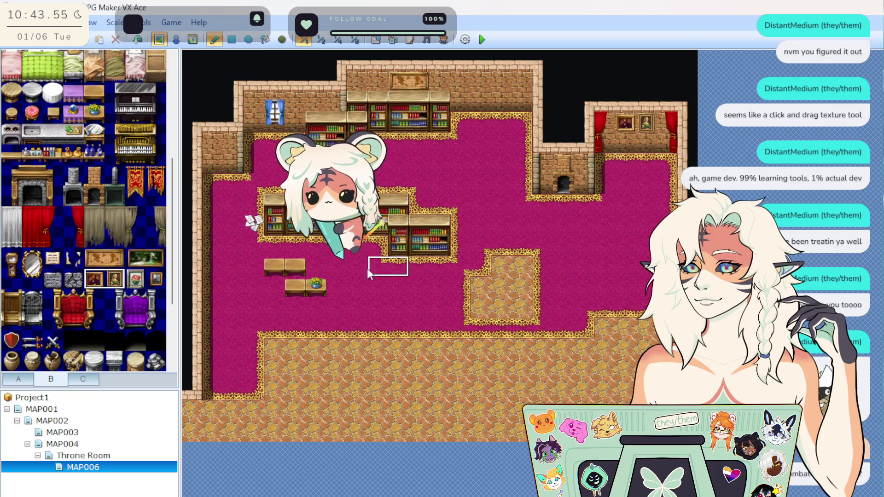
scroll(50, 289, "down", 2)
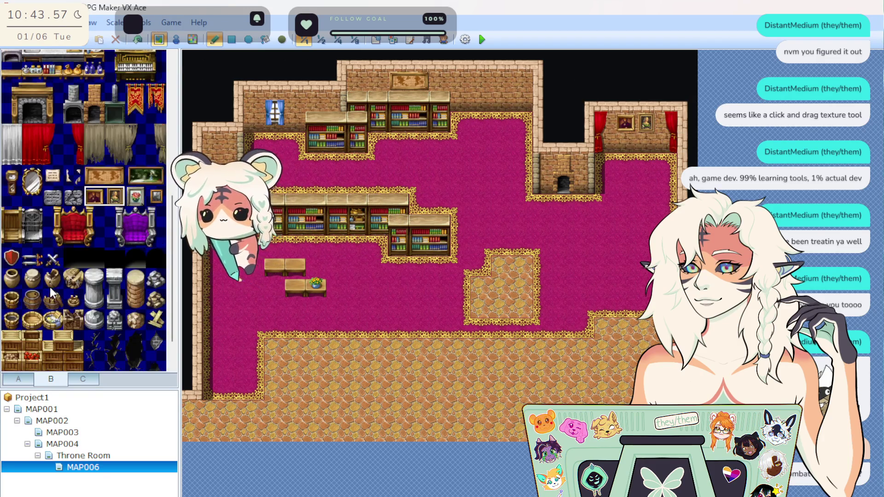
Step: Paint a trial grey kitchen counter strip in the right room
scroll(60, 295, "up", 4)
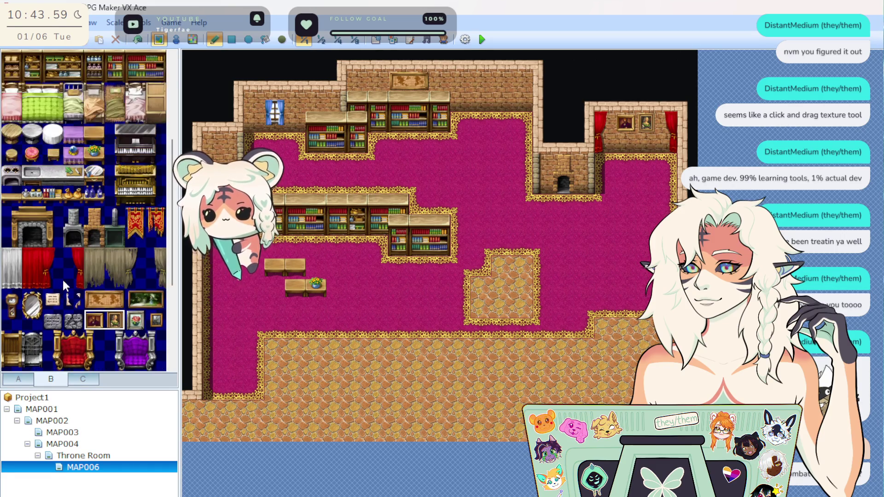
scroll(63, 279, "up", 1)
left_click(54, 259)
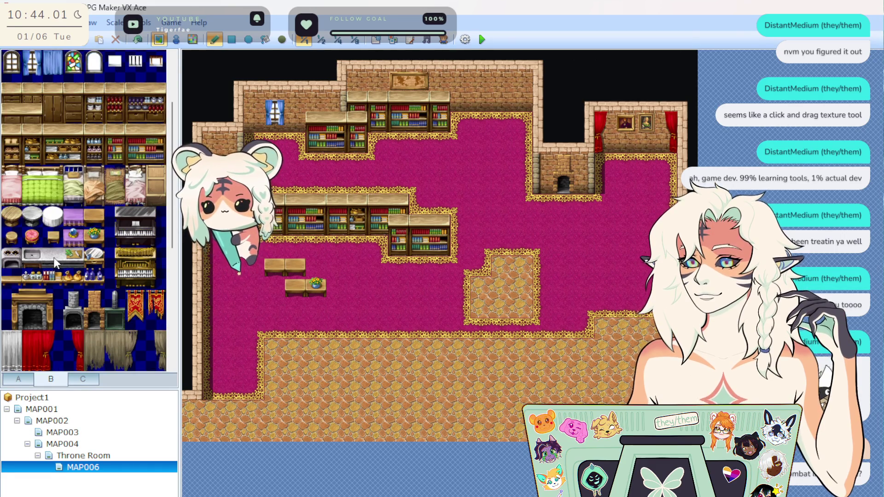
left_click(636, 163)
left_click(611, 162)
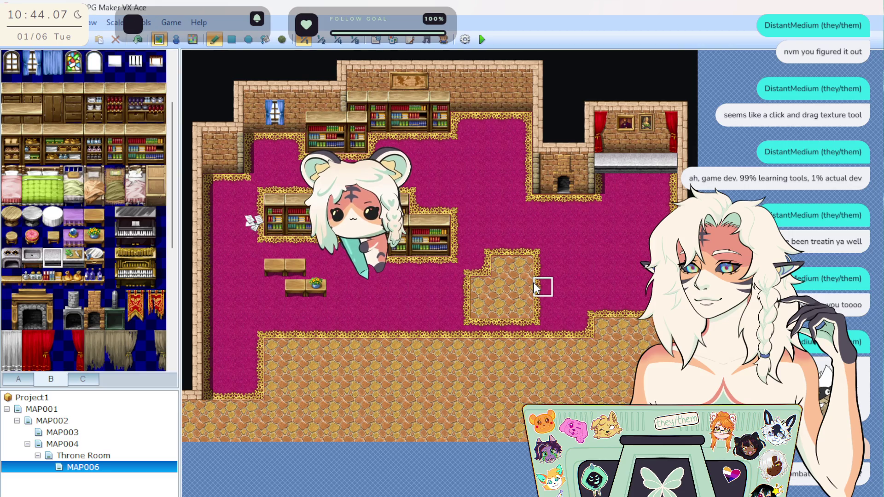
left_click_drag(623, 183, 646, 183)
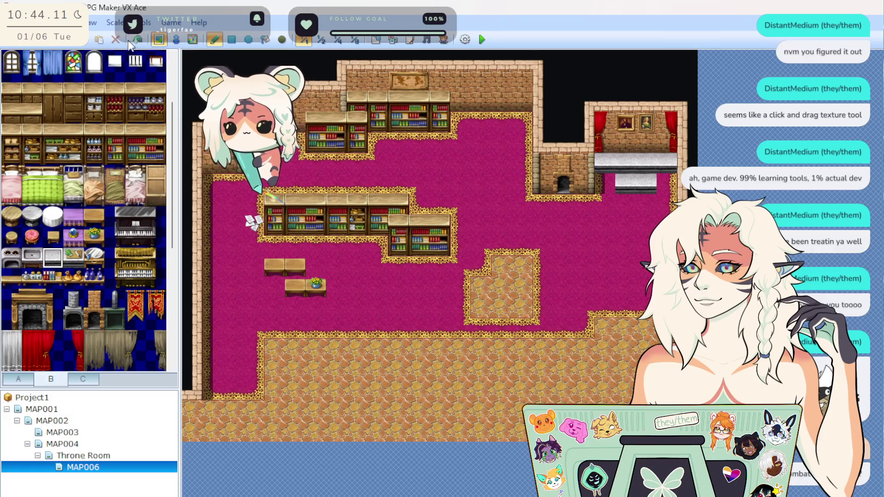
Step: Hang the framed flower painting from tileset B on the library's north wall
scroll(61, 282, "up", 5)
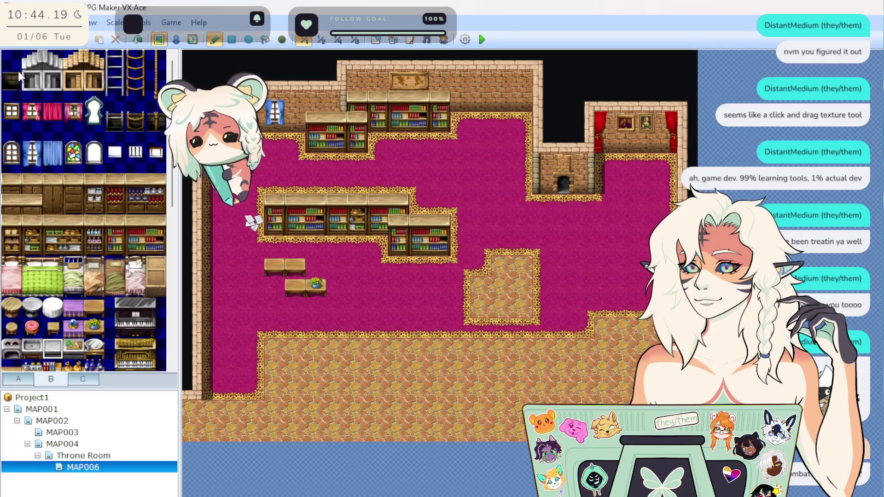
scroll(68, 223, "down", 2)
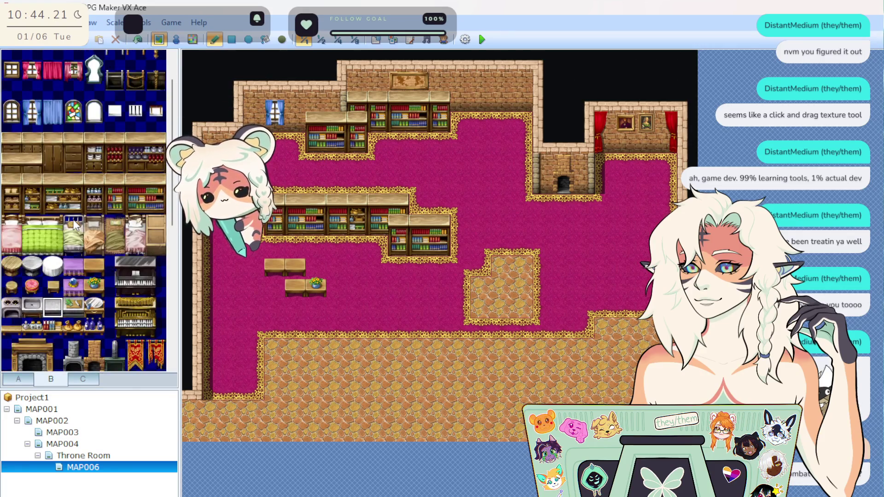
scroll(90, 275, "down", 4)
scroll(85, 282, "down", 2)
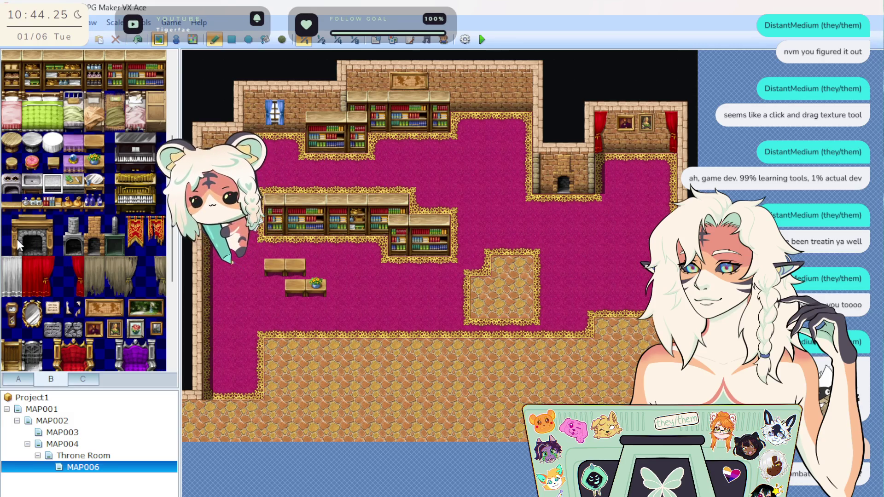
scroll(65, 320, "down", 2)
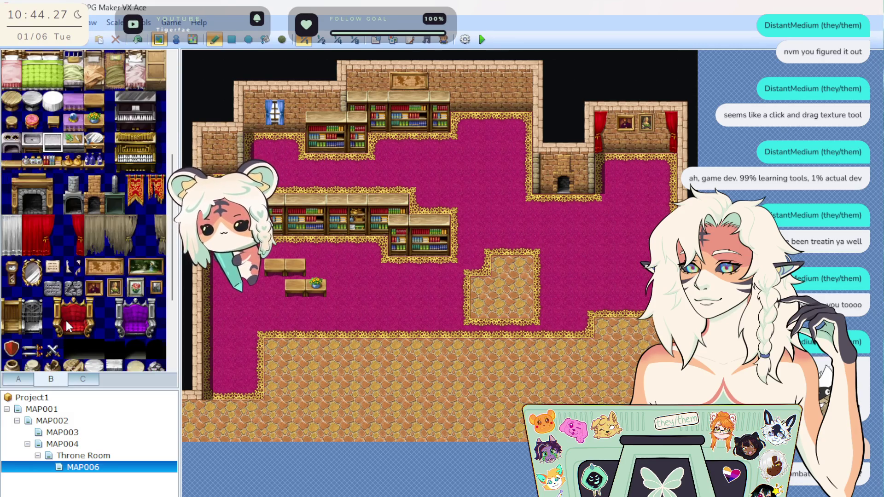
scroll(65, 320, "down", 2)
left_click(135, 246)
left_click(580, 164)
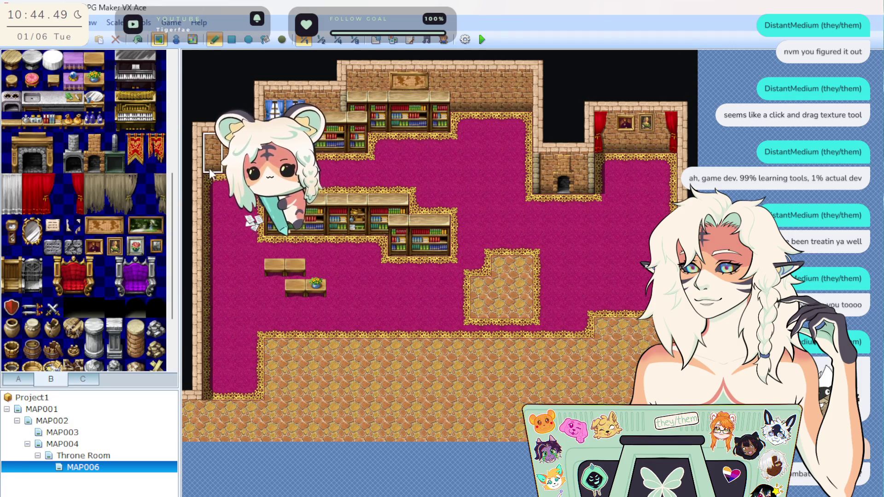
Step: Hang a small framed picture on the wall beside the flower painting
left_click(136, 246)
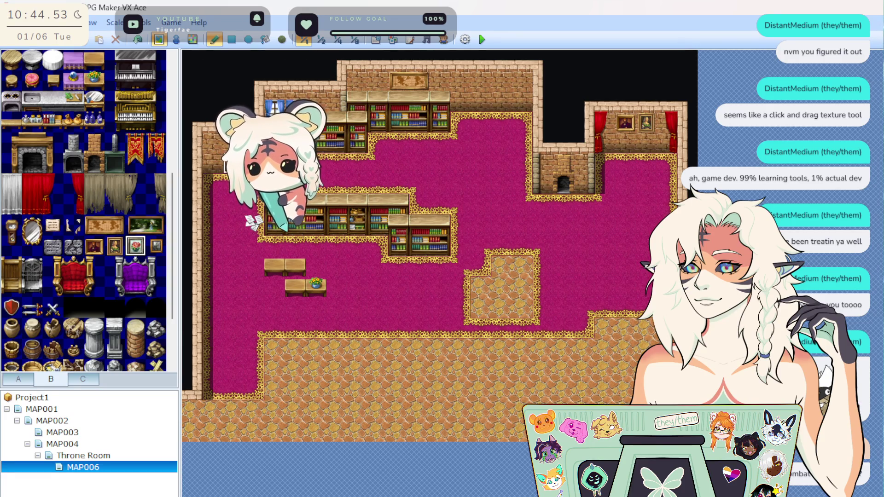
left_click(156, 245)
left_click(213, 163)
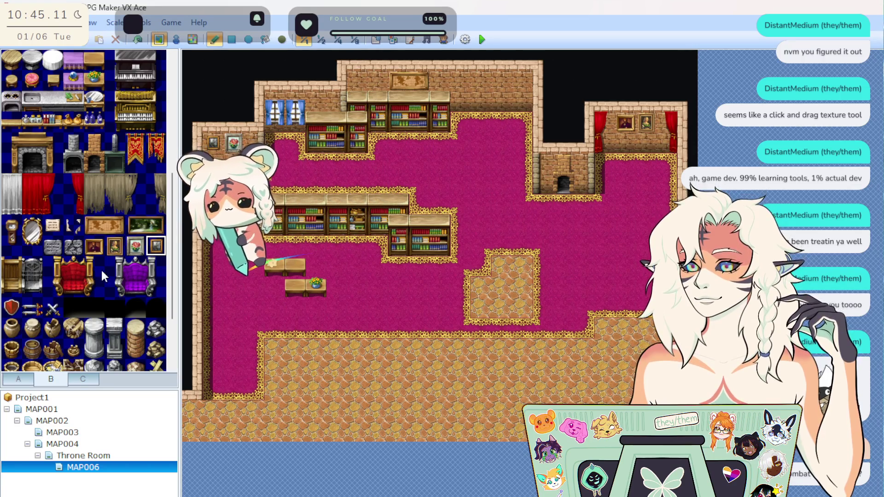
Step: Pin two paper notes side by side on the right room's back wall
left_click(54, 227)
left_click(253, 223)
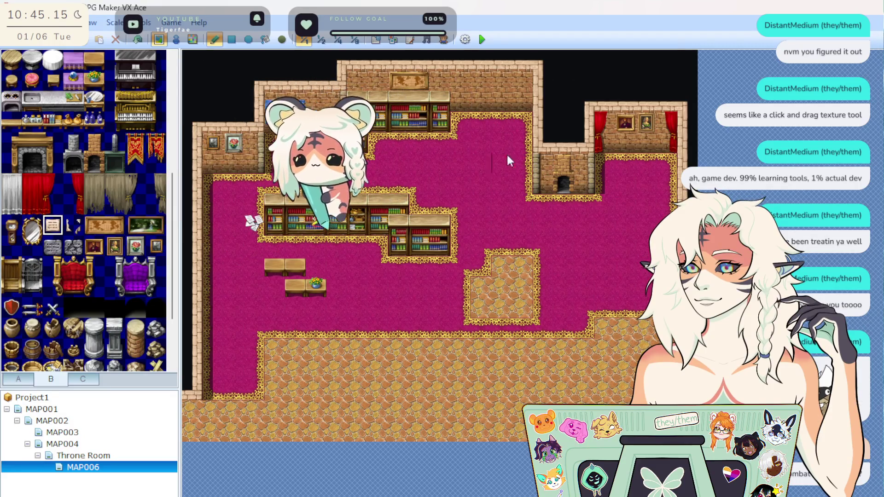
left_click(634, 142)
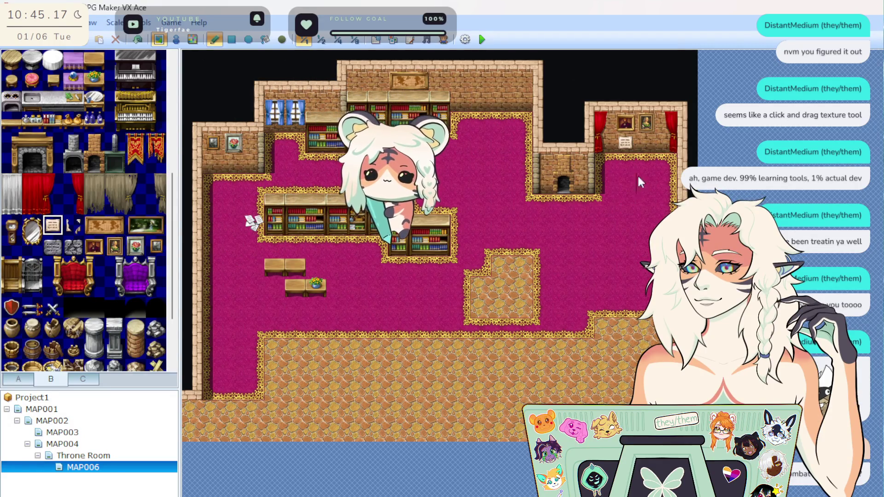
left_click(74, 232)
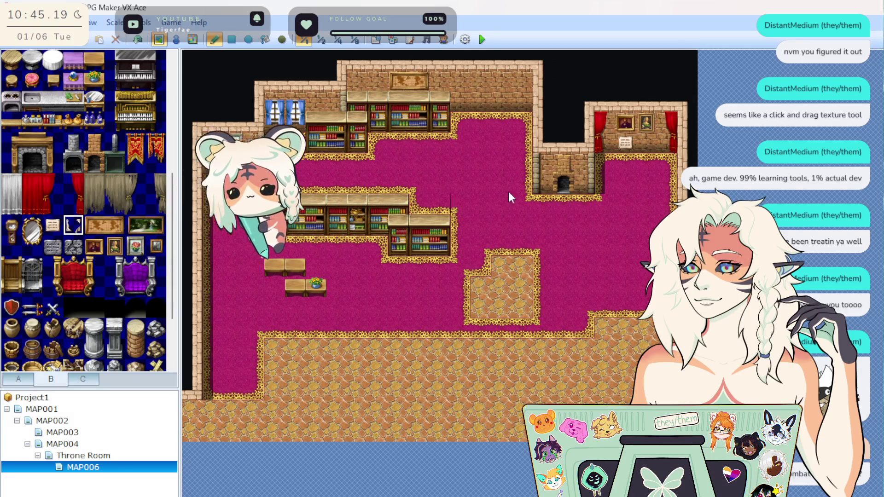
left_click(649, 146)
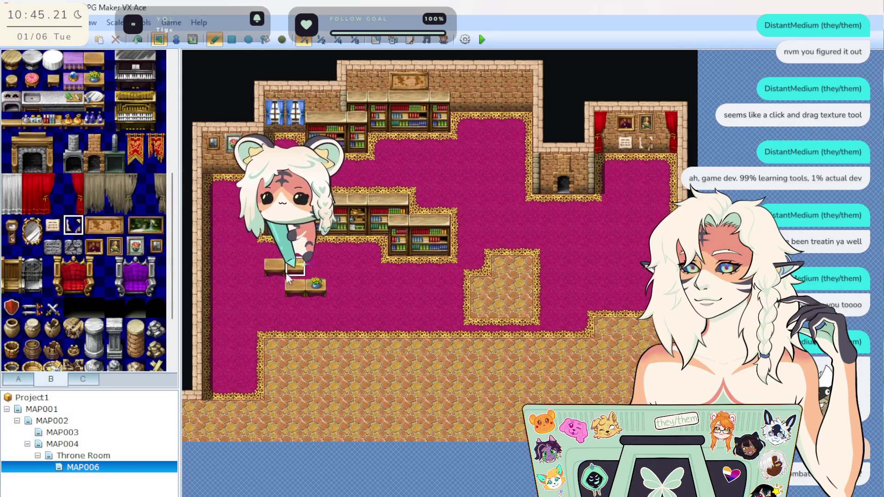
scroll(87, 330, "down", 2)
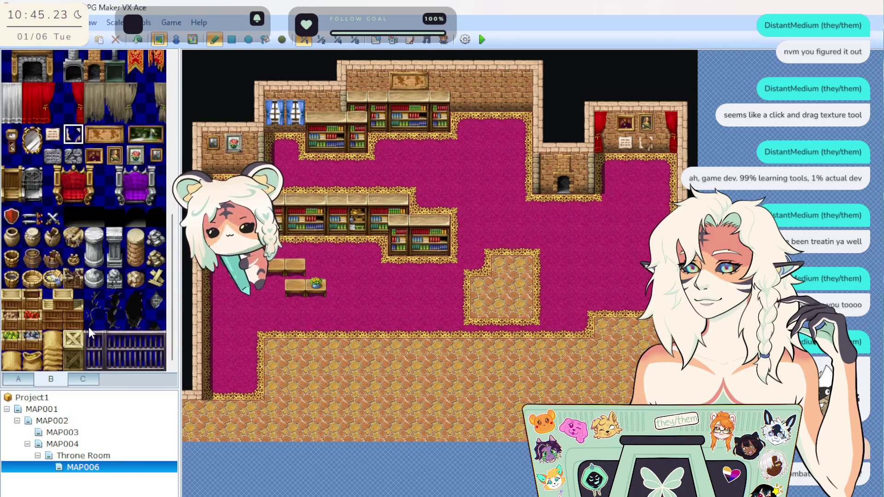
left_click(19, 378)
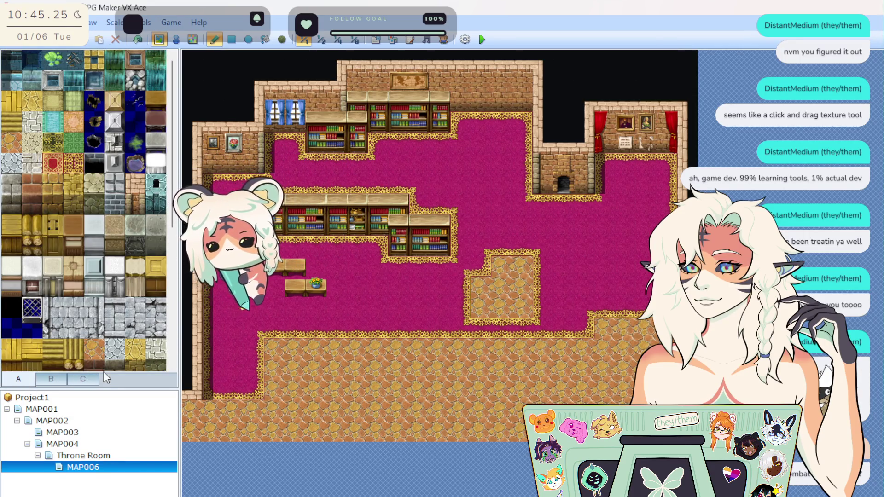
Step: Drop a trial object on the left table, undo it, and place a green bush on the library floor
left_click(83, 378)
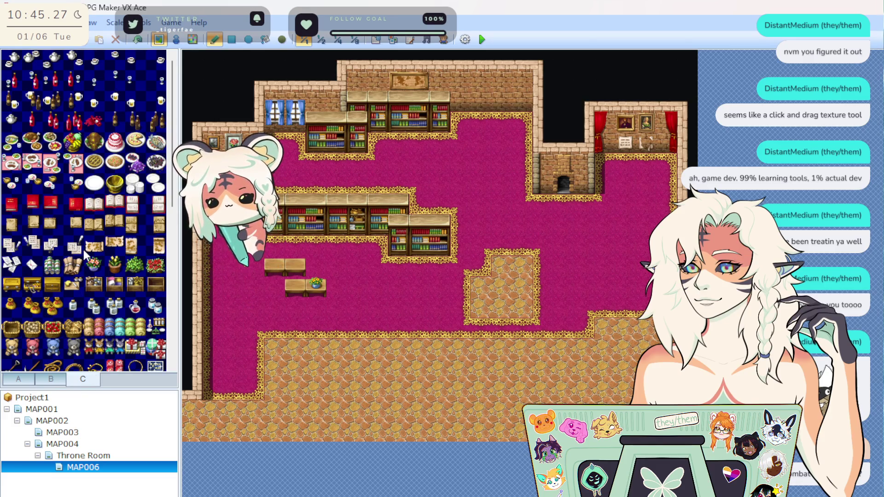
left_click(273, 268)
left_click(137, 39)
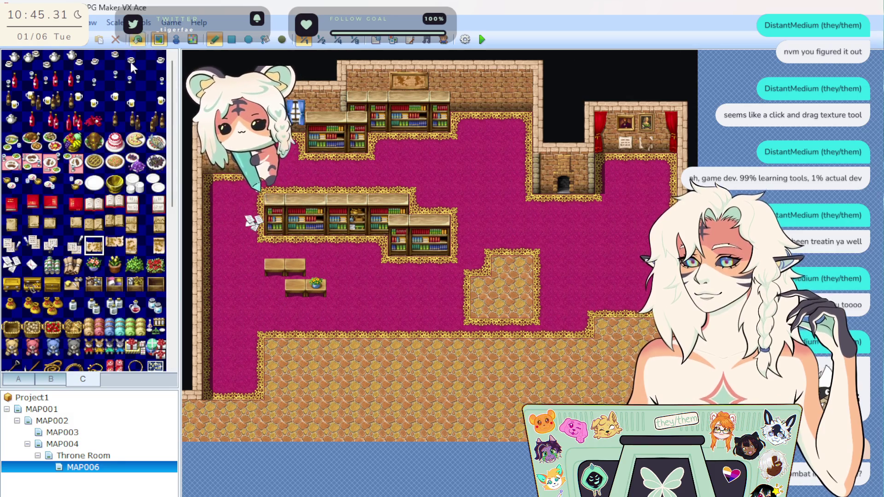
left_click(114, 266)
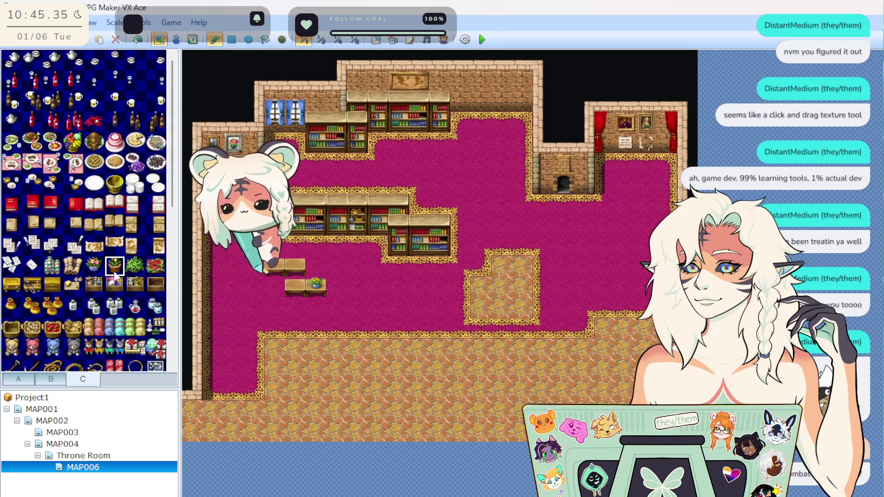
left_click(135, 270)
left_click(541, 203)
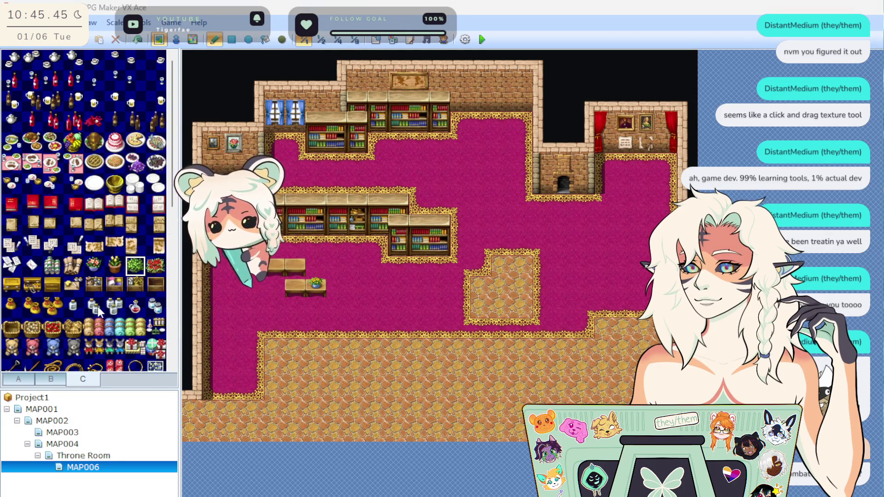
Step: Try a bottle and a flask stand beside the small table, undoing both
left_click(275, 266)
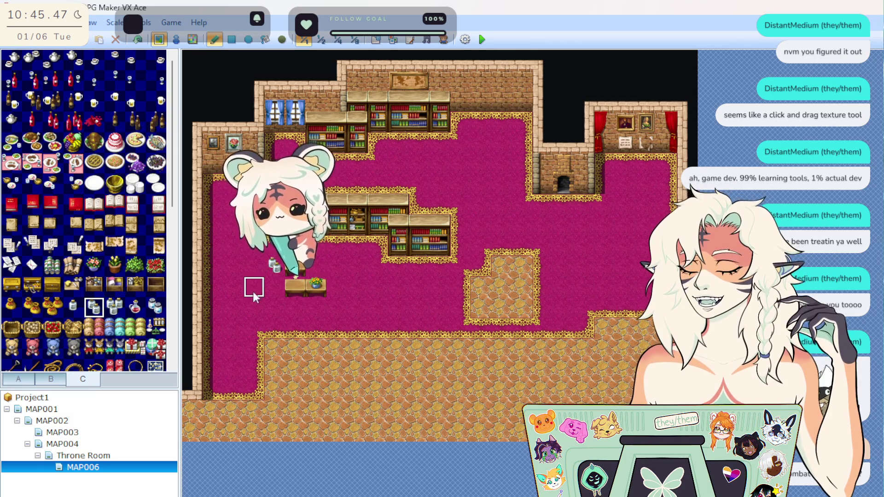
left_click(136, 41)
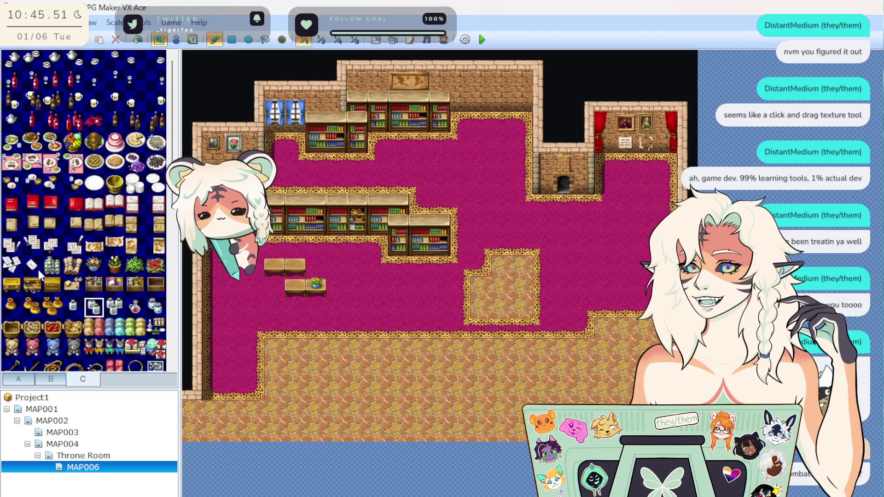
scroll(72, 294, "down", 2)
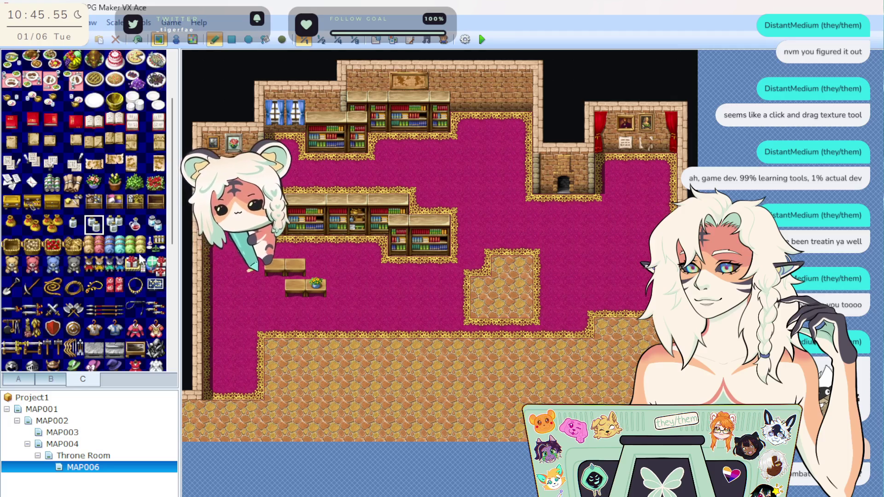
left_click(156, 246)
left_click(274, 265)
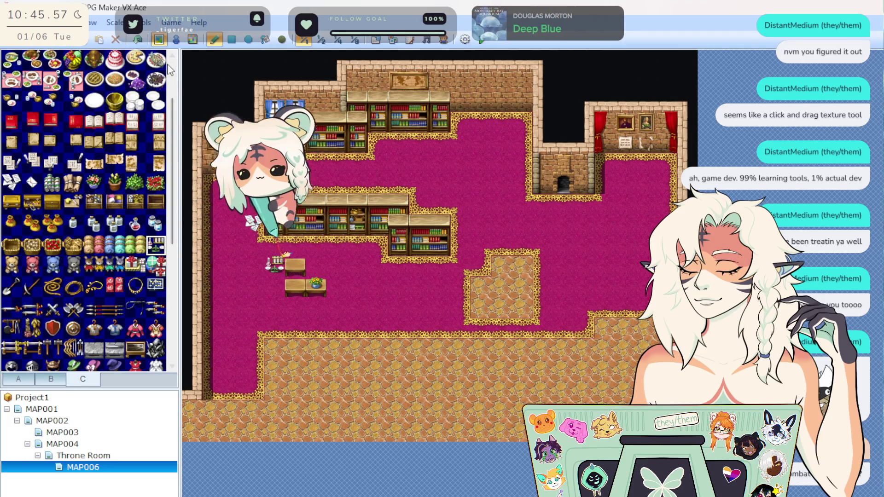
key("ctrl+z")
scroll(69, 322, "down", 3)
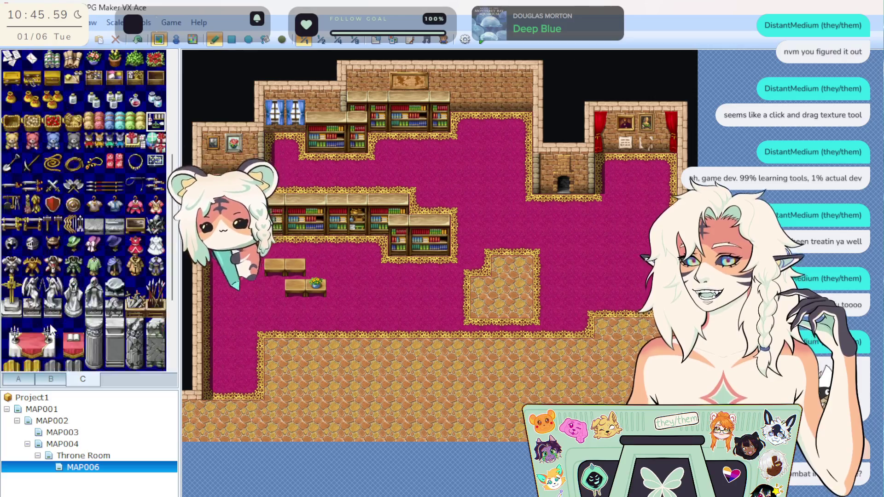
left_click(50, 379)
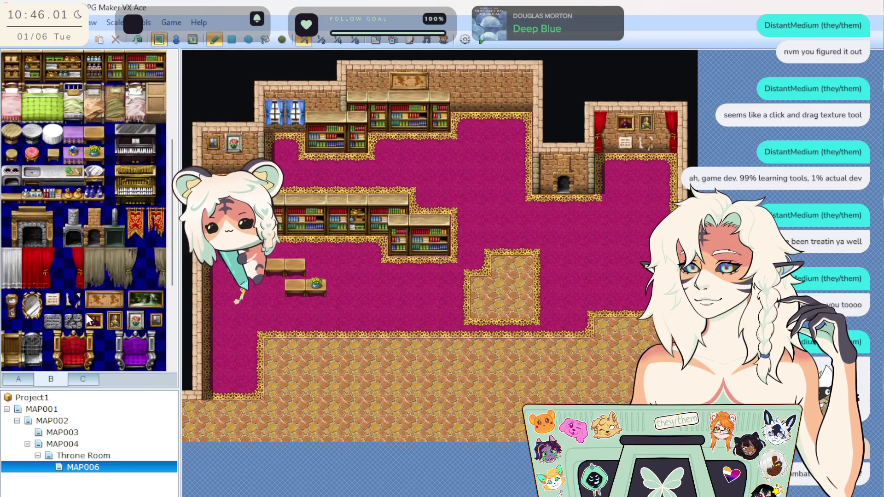
Step: Stamp the 2x2 bed block from tab C into the upper-right room, redoing a misplaced first attempt
scroll(86, 319, "up", 5)
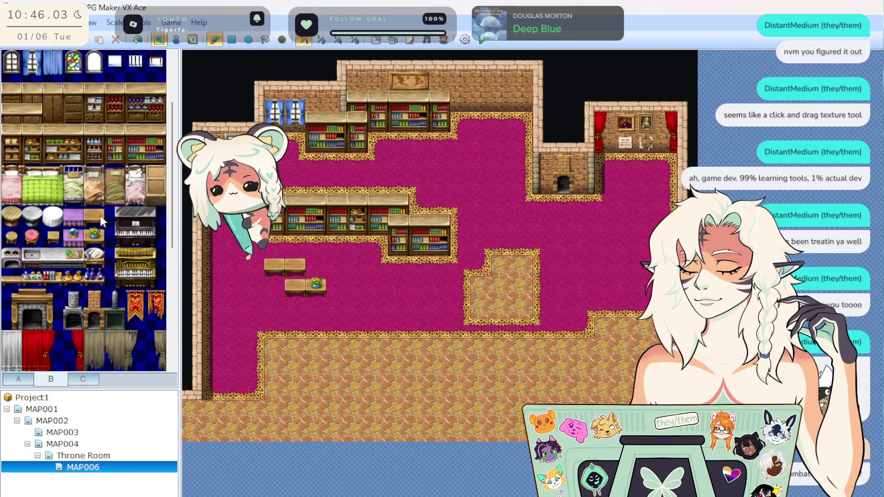
left_click(84, 377)
left_click(70, 378)
left_click(83, 376)
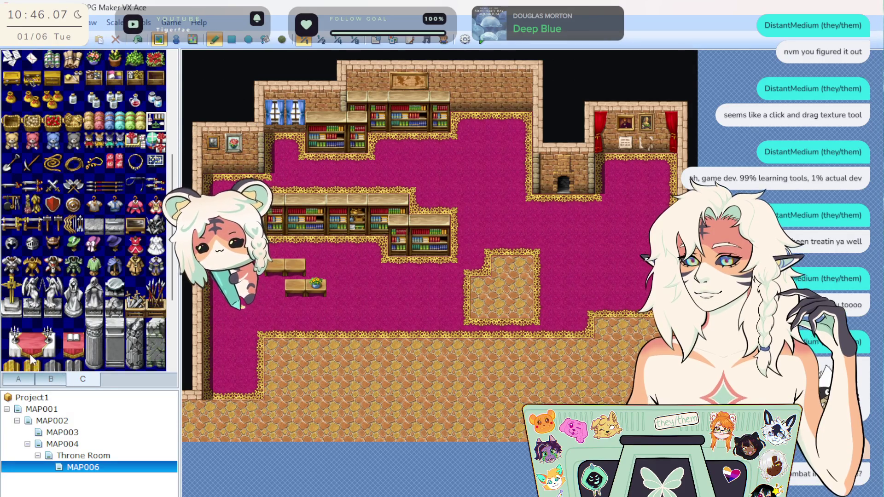
left_click_drag(9, 326, 49, 338)
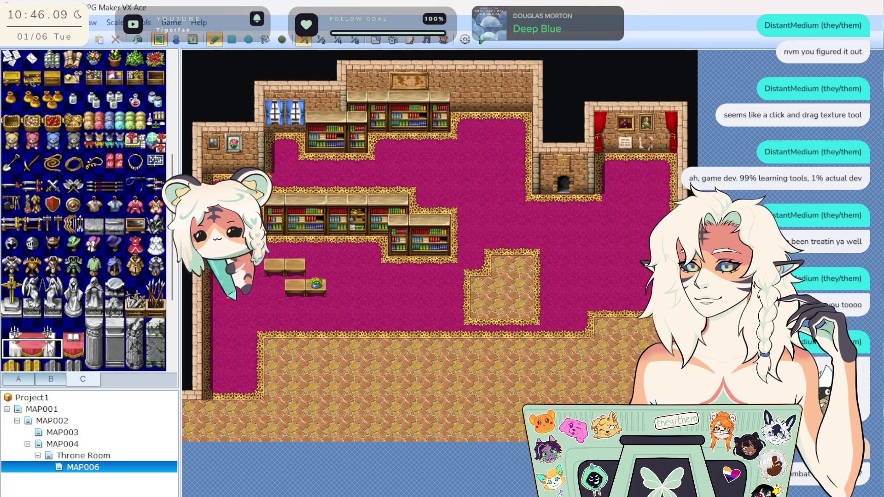
left_click(611, 166)
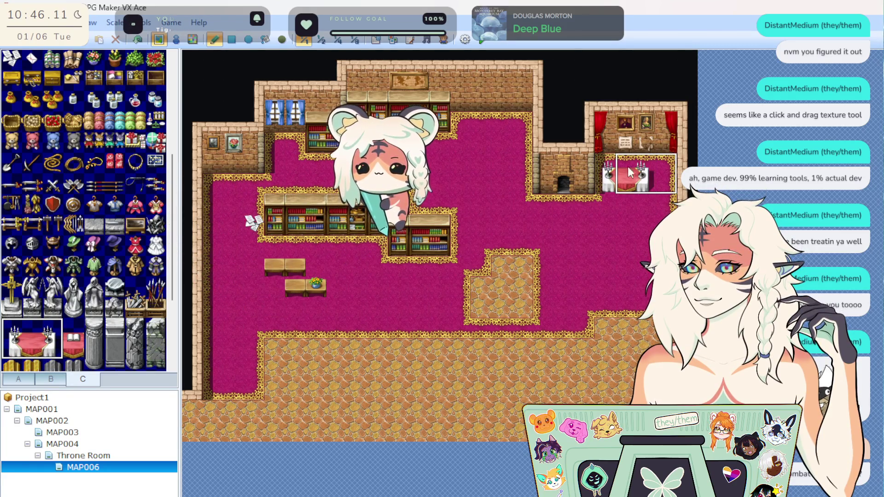
key("ctrl+z")
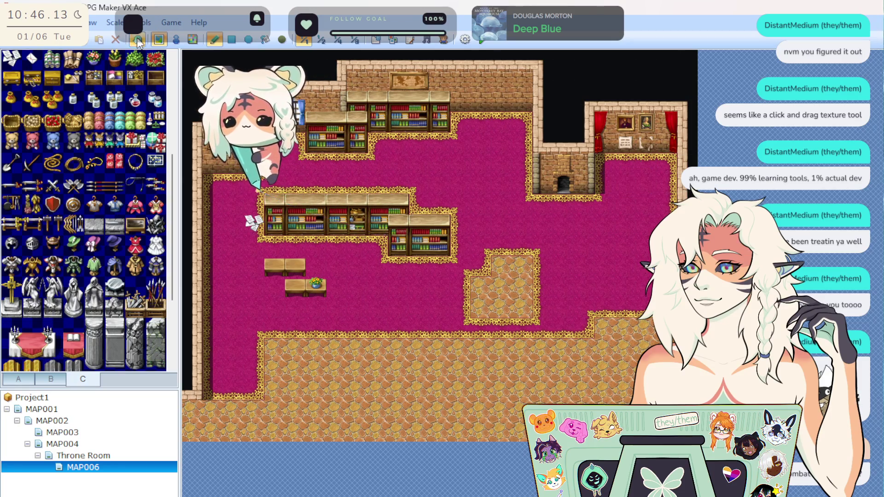
mouse_move(21, 332)
left_mouse_down()
mouse_move(23, 351)
mouse_move(58, 340)
left_mouse_up()
left_click(614, 148)
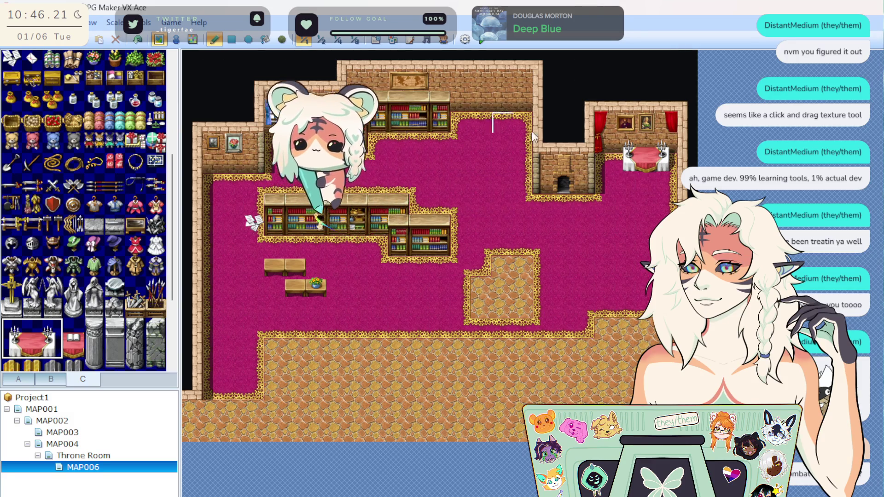
Step: Add a candle stand beside it, extend the red table, and undo a trial flower pot
right_click(611, 157)
right_click(628, 151)
left_click(609, 148)
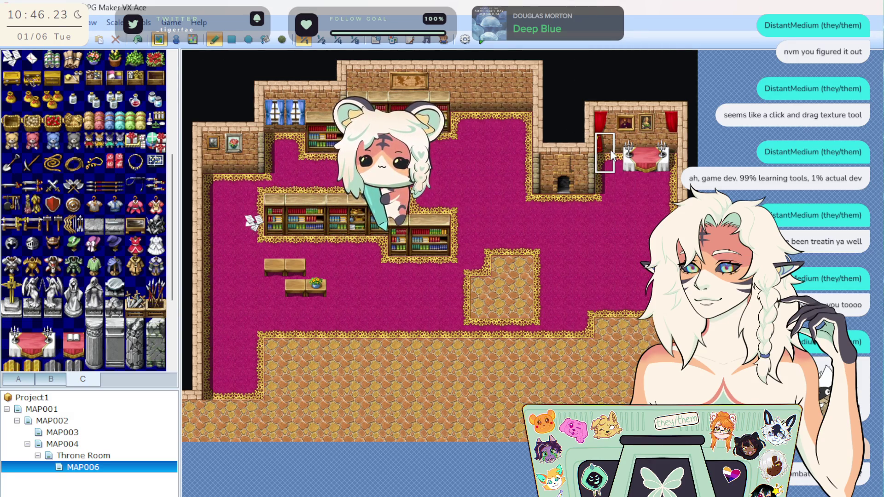
right_click(643, 161)
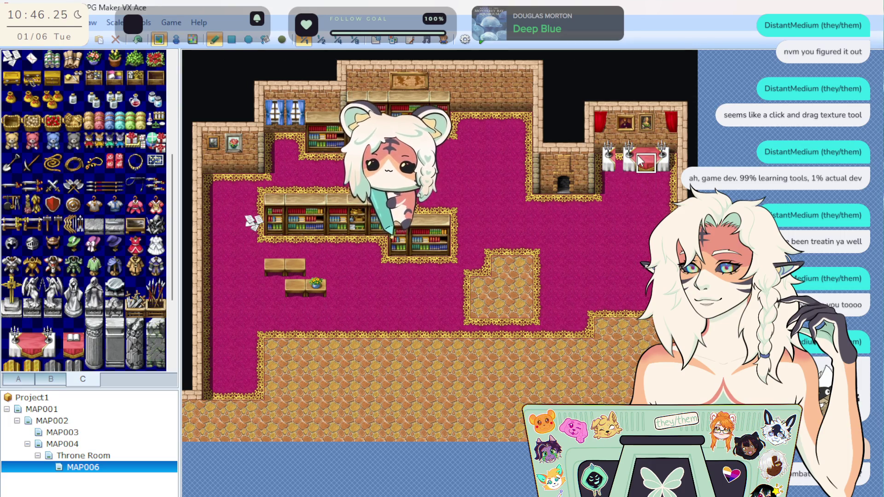
left_click(626, 156)
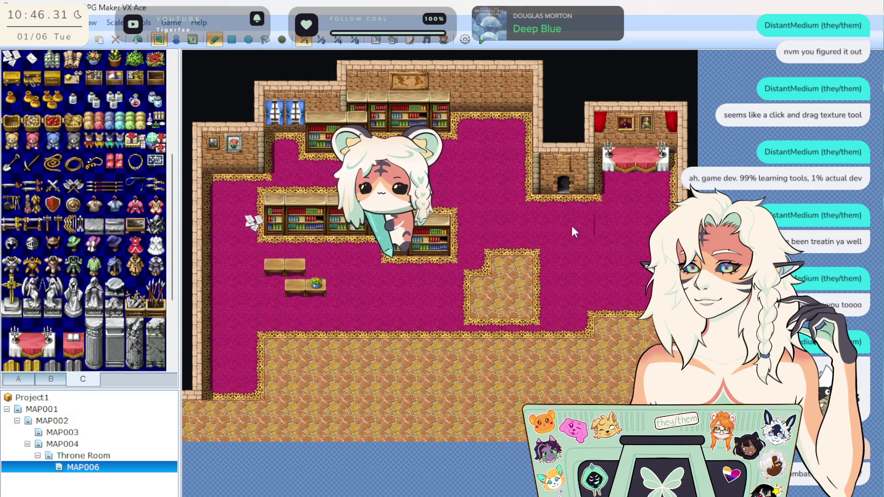
left_click(80, 332)
scroll(96, 267, "up", 3)
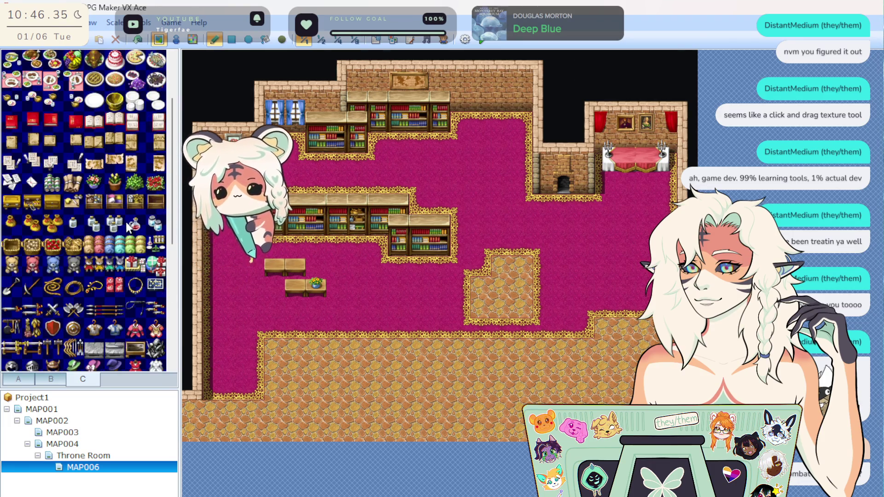
left_click(97, 182)
left_click(622, 152)
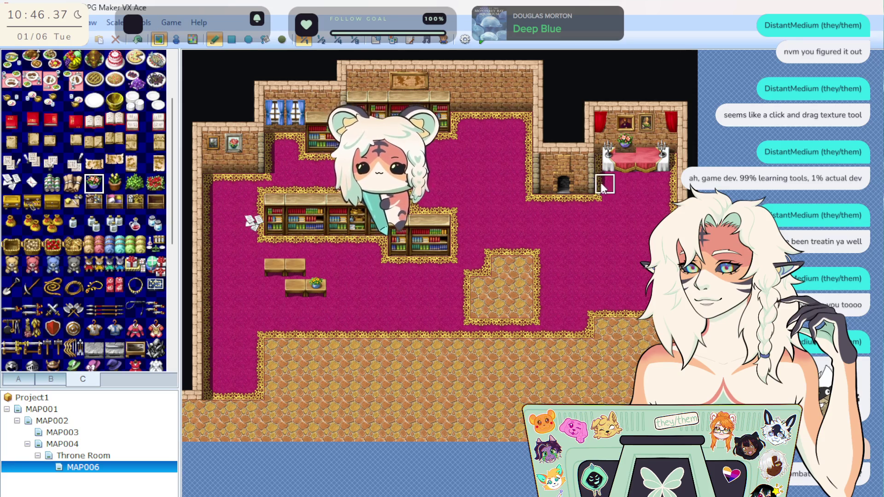
left_click(135, 40)
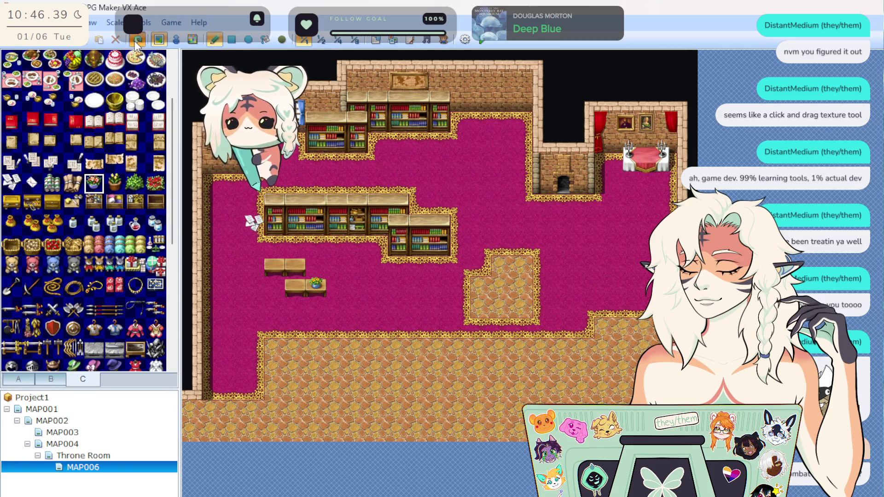
left_click(135, 41)
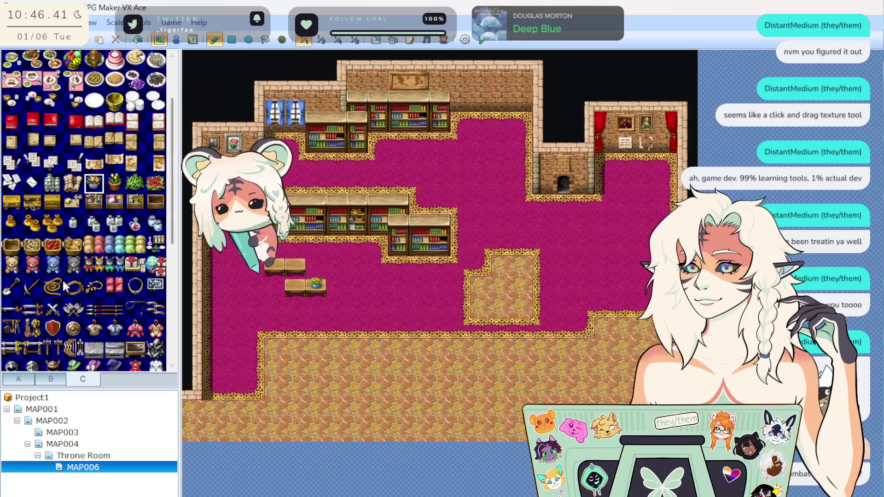
scroll(18, 315, "down", 4)
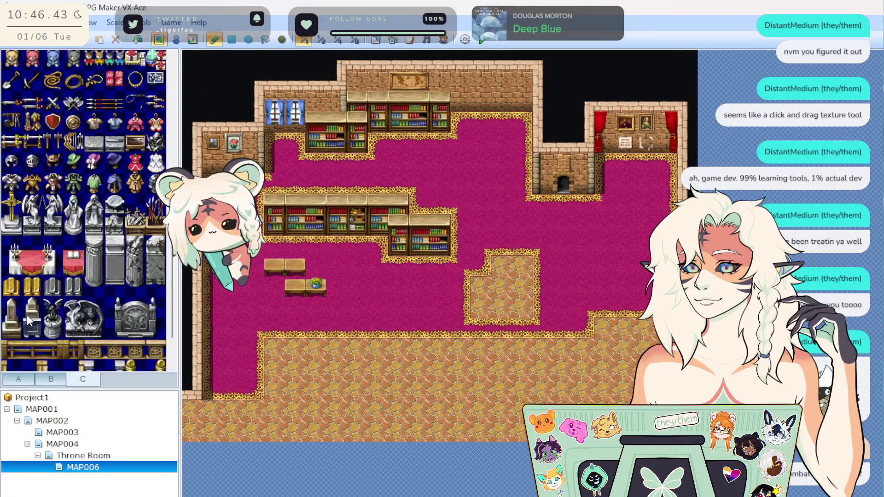
Step: Lay a continuous red banquet table across the right room
left_click_drag(13, 252, 45, 265)
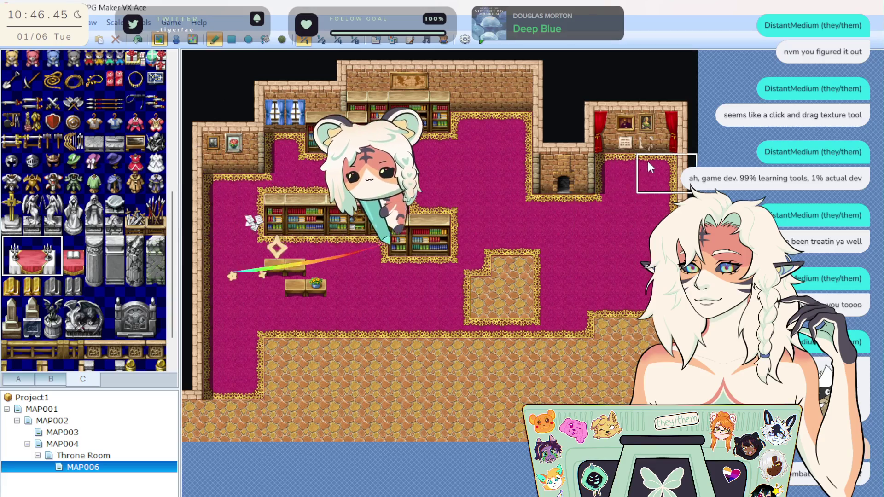
left_click(615, 161)
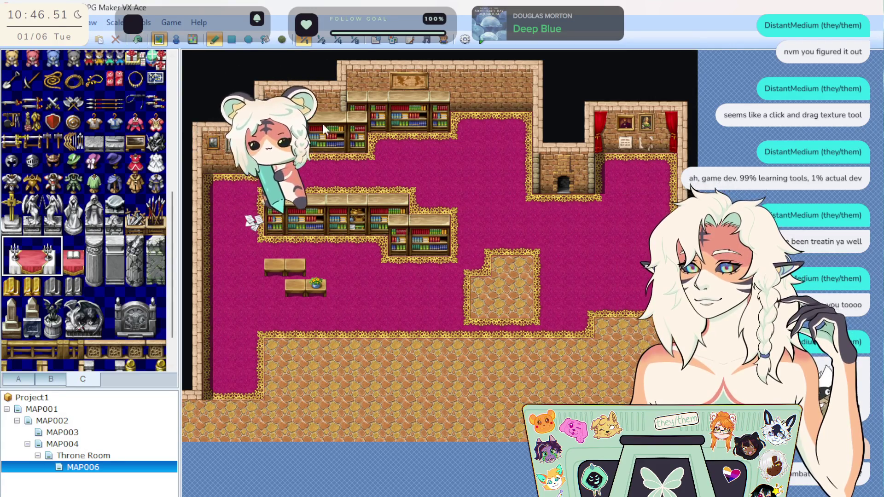
left_click(608, 168)
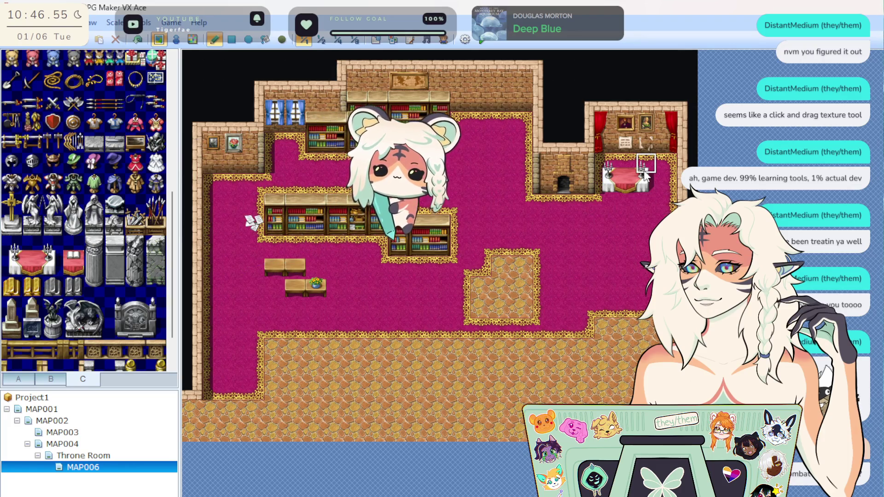
left_click(643, 188)
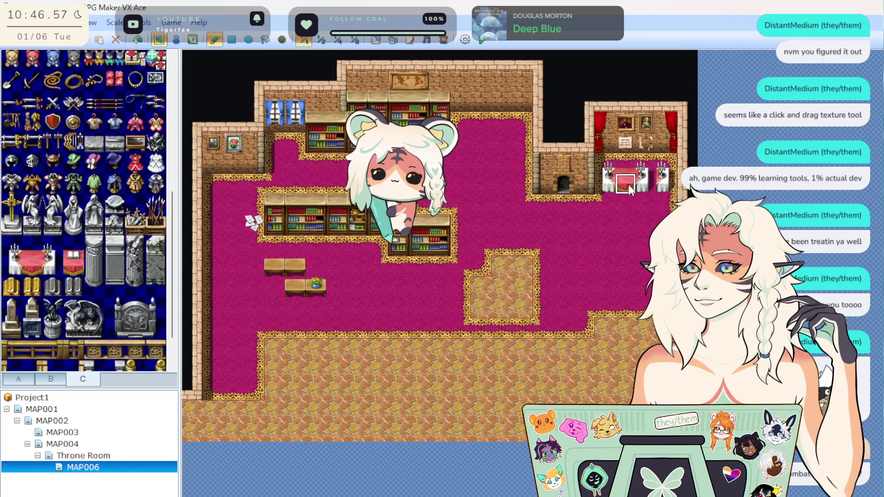
left_click(628, 184)
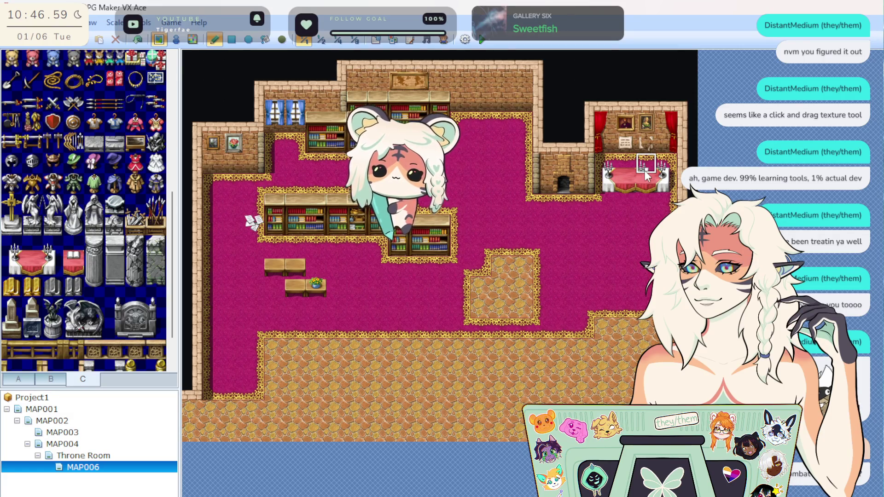
Step: Undo an upward tablecloth extension, then build a stone structure over the central cobble area
left_click(643, 169)
key("ctrl+z")
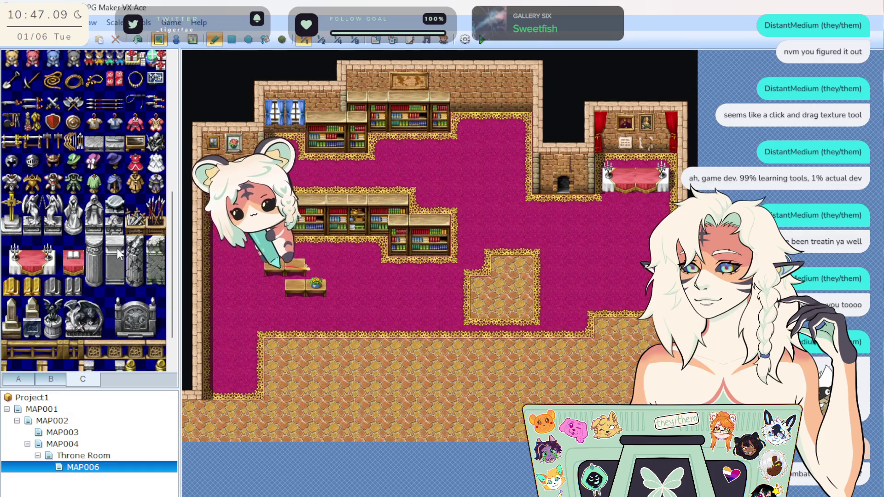
scroll(118, 254, "up", 3)
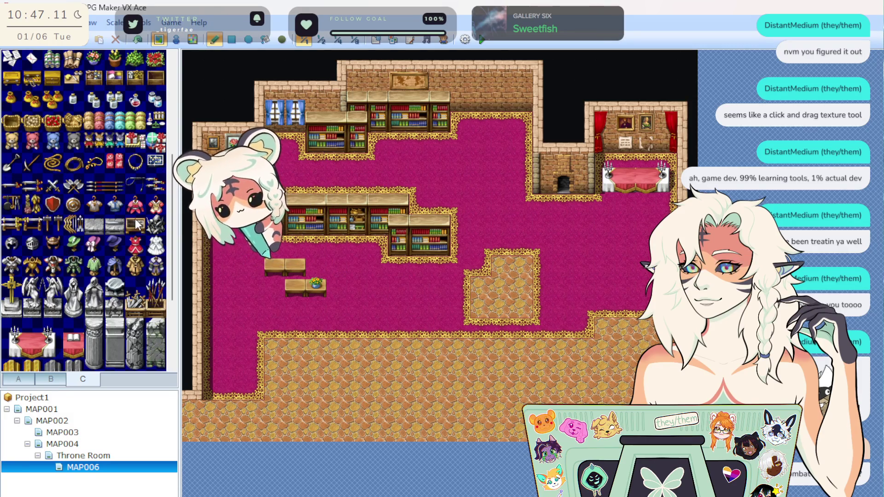
scroll(137, 225, "up", 5)
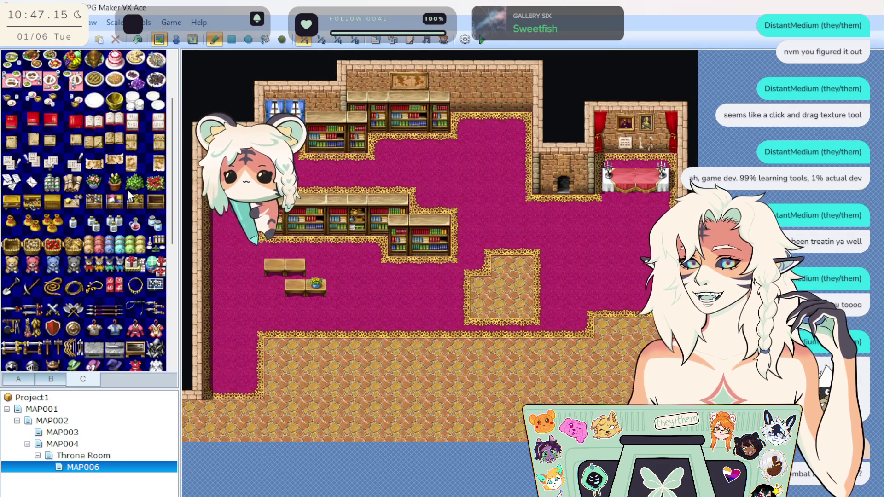
scroll(130, 197, "up", 3)
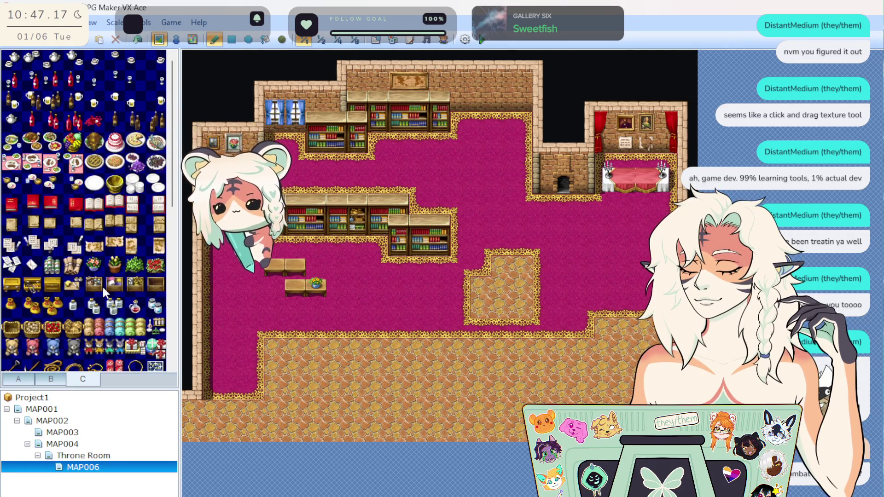
scroll(105, 292, "down", 3)
scroll(101, 267, "down", 2)
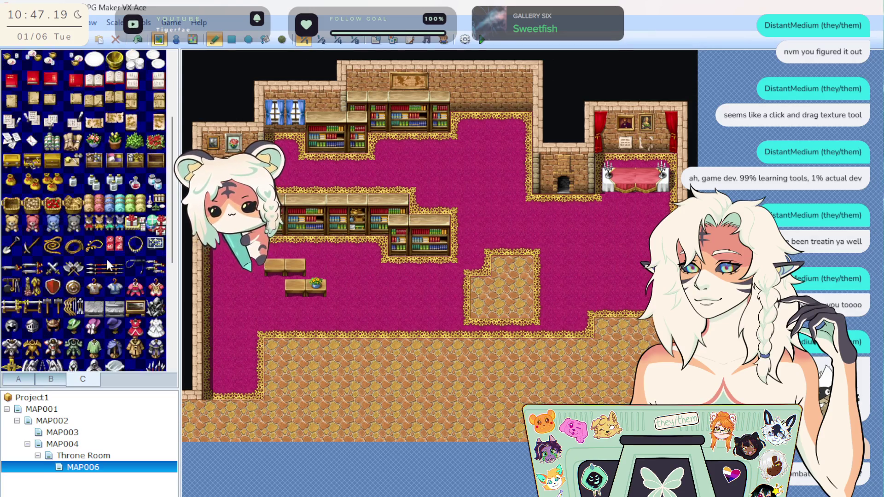
scroll(147, 264, "down", 2)
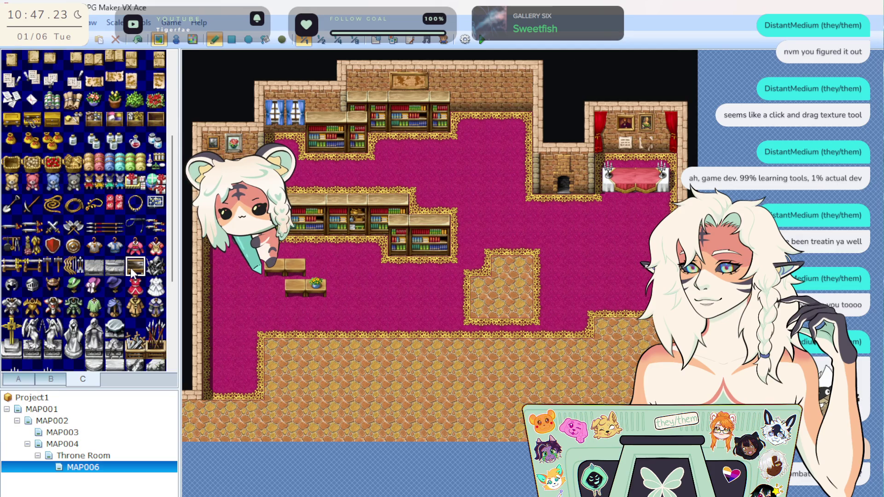
scroll(74, 299, "down", 2)
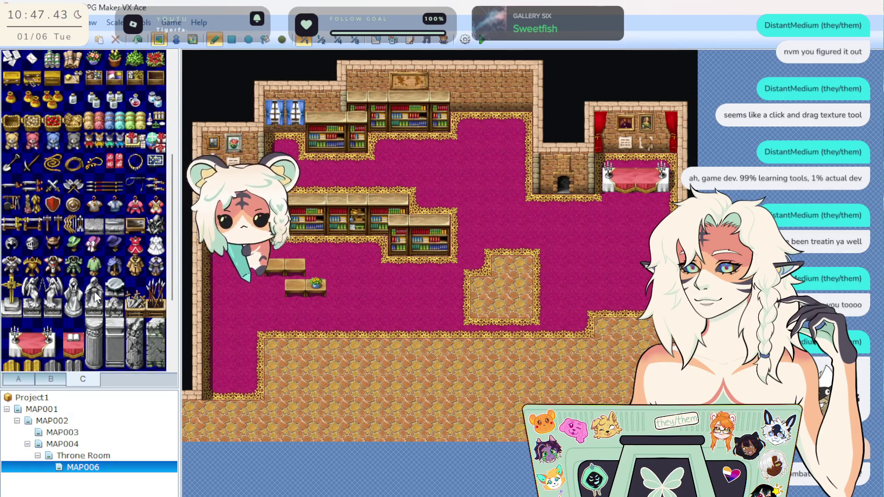
scroll(95, 295, "down", 1)
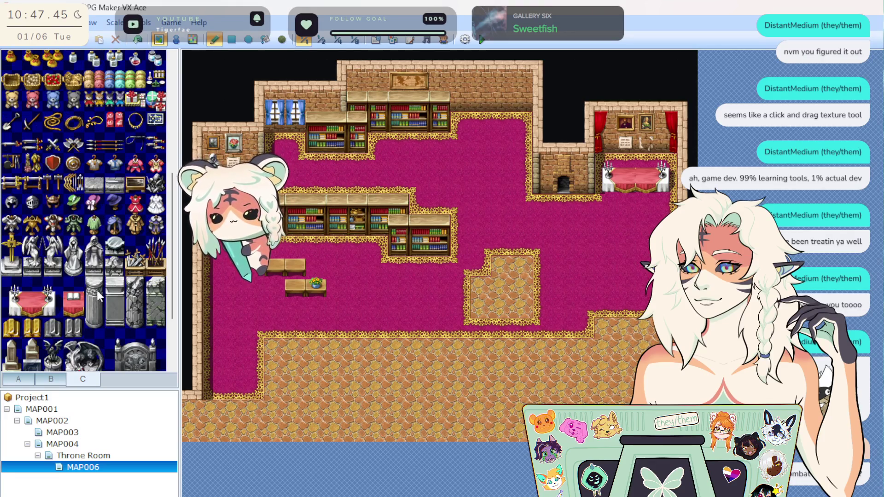
scroll(104, 294, "down", 3)
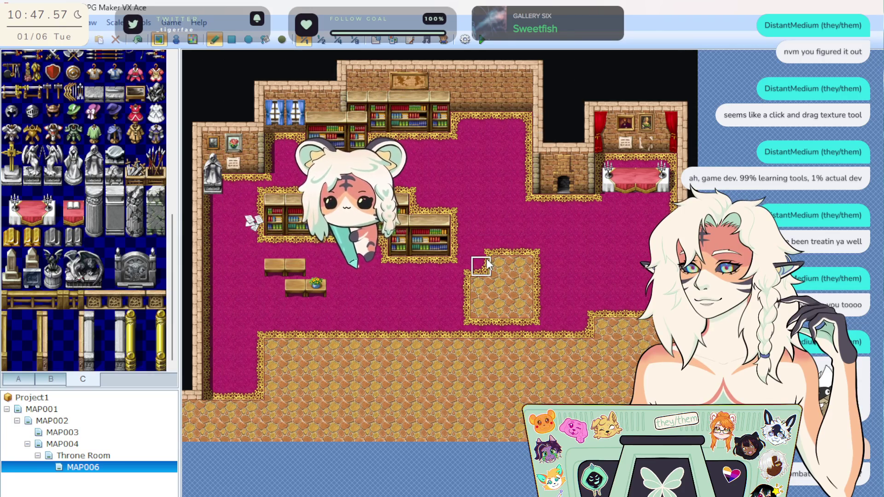
left_click_drag(500, 255, 524, 287)
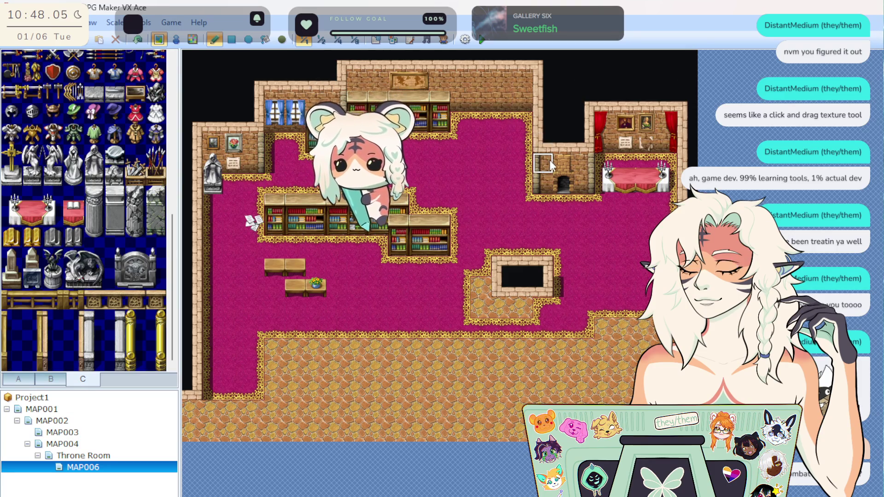
Step: Add brick walls with a dark opening to the central structure, undoing a cobble attempt
left_click_drag(507, 298, 525, 300)
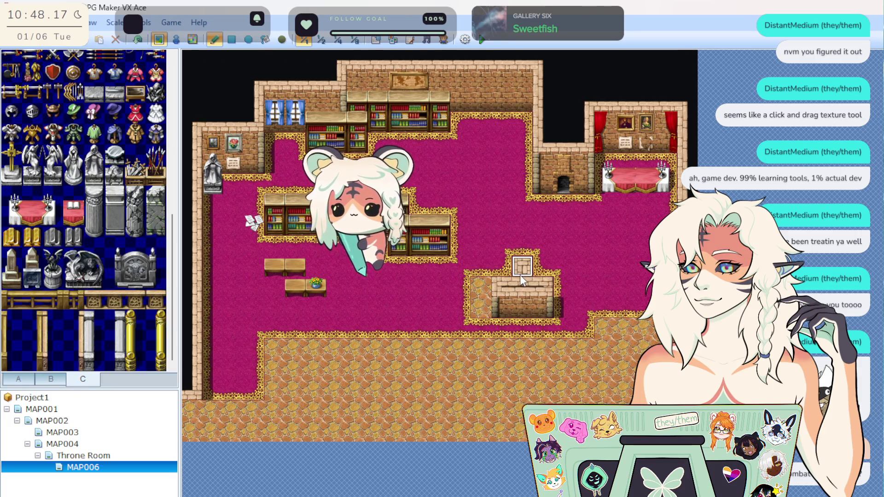
left_click(507, 273)
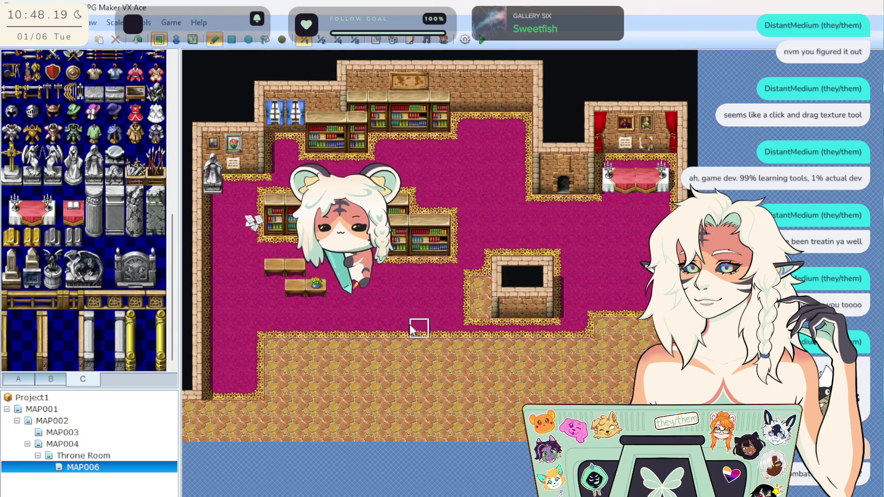
scroll(122, 274, "up", 3)
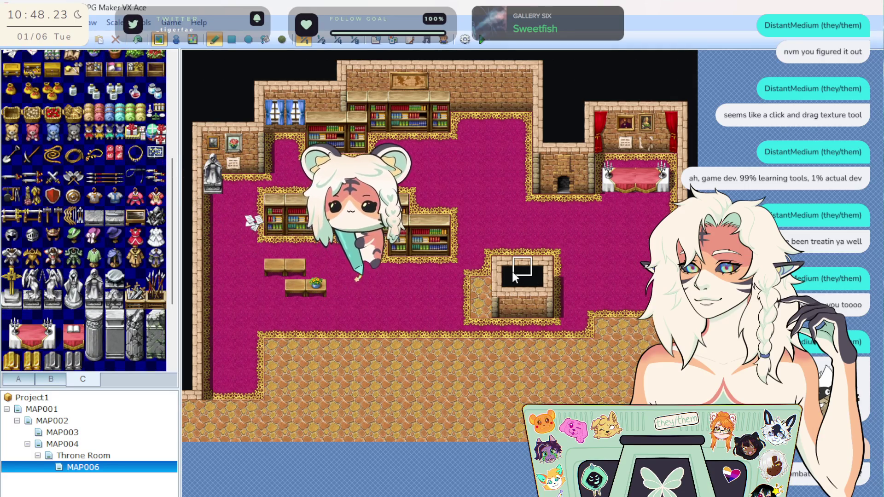
mouse_move(505, 274)
left_mouse_down()
mouse_move(532, 278)
mouse_move(537, 270)
mouse_move(498, 283)
left_mouse_up()
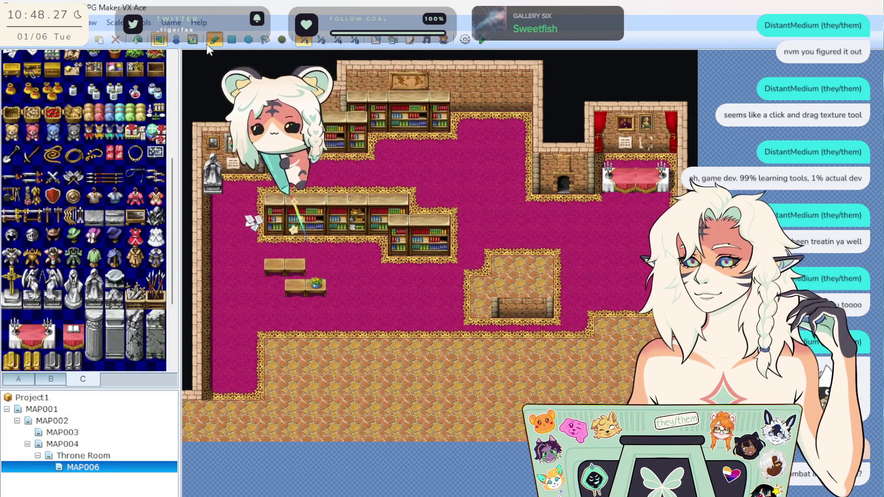
left_click(135, 41)
left_click(136, 41)
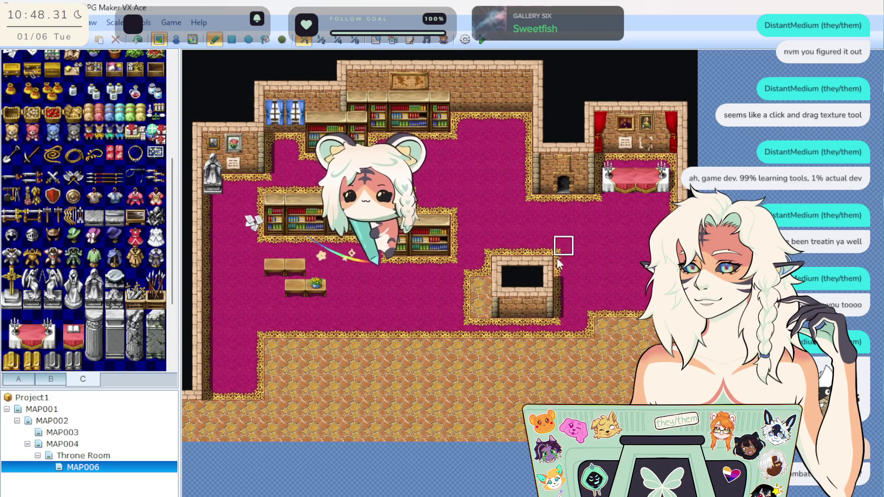
left_click_drag(475, 289, 476, 313)
scroll(115, 275, "up", 5)
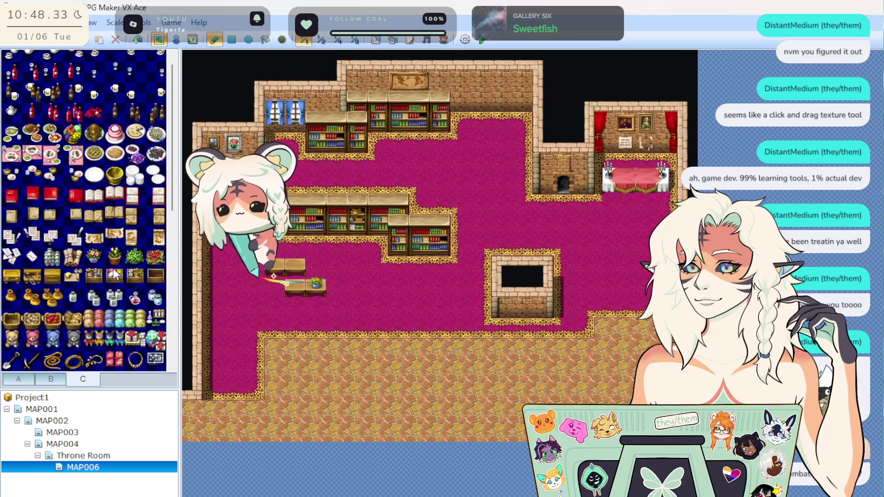
Step: Paint yellow wooden steps along its bottom row and fill the interior with orange cobble
left_click(18, 379)
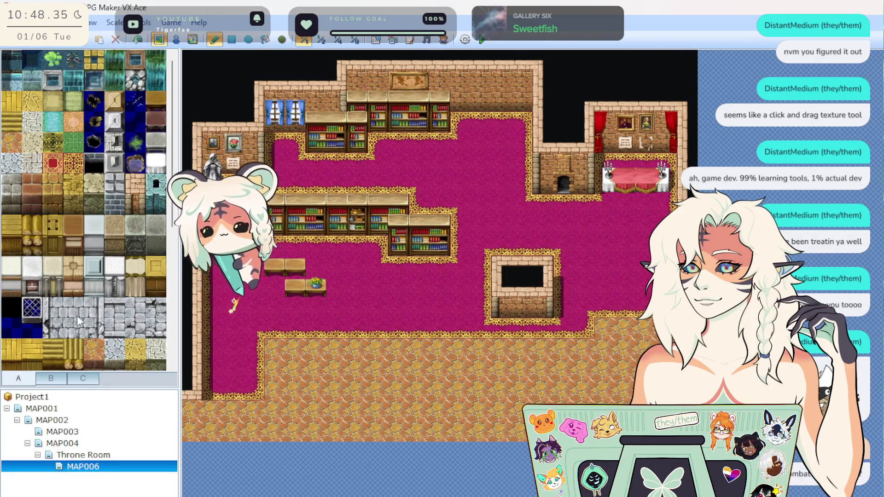
left_click(12, 121)
left_click_drag(511, 307, 543, 308)
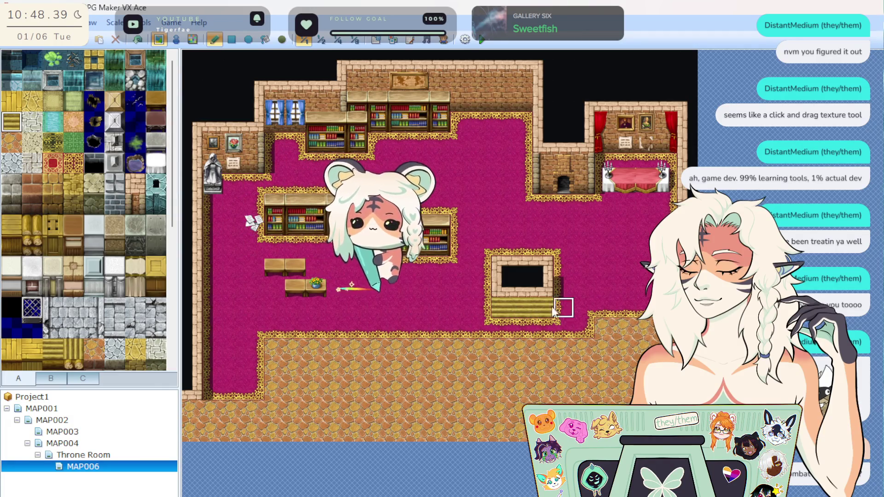
scroll(114, 278, "down", 2)
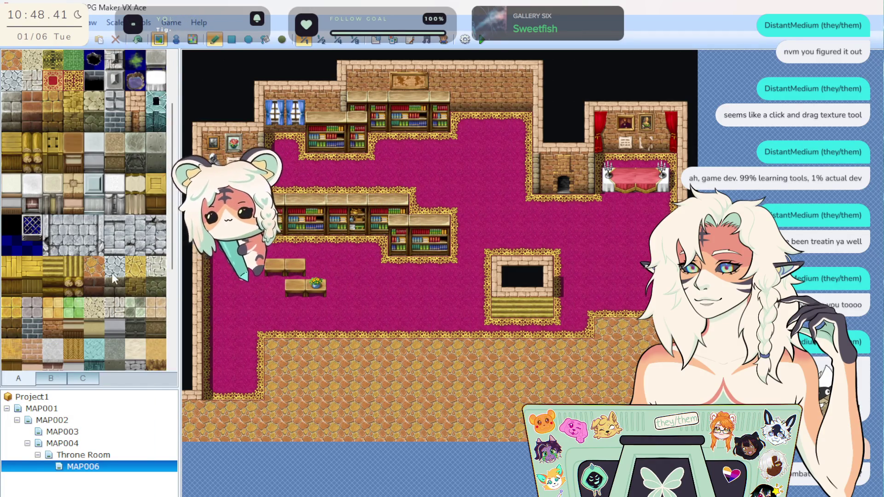
left_click(95, 266)
mouse_move(512, 276)
left_mouse_down()
mouse_move(506, 290)
mouse_move(536, 278)
left_mouse_up()
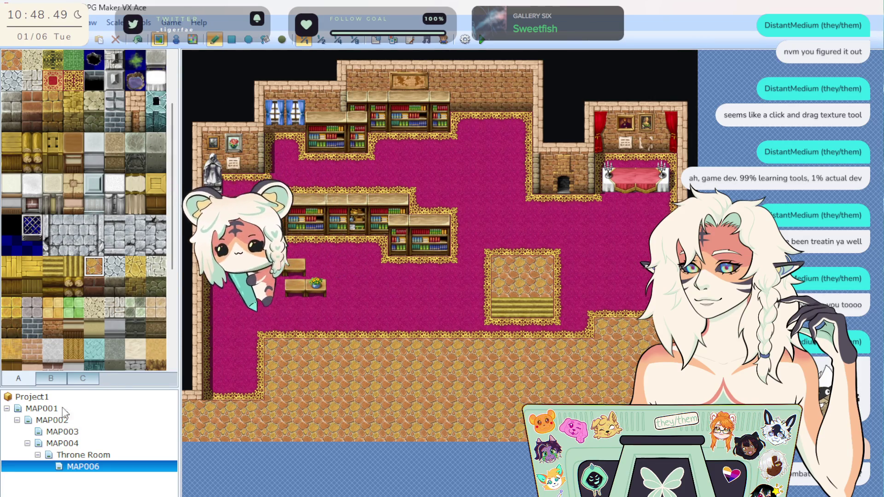
left_click(53, 376)
Step: Stamp the 3x2 wooden organ block onto the platform, carpeting its top border row
left_click_drag(155, 266, 116, 279)
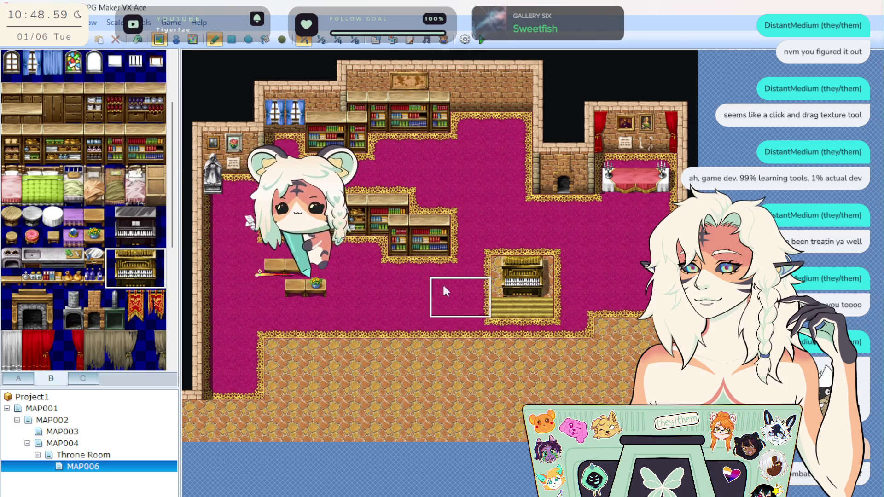
right_click(493, 256)
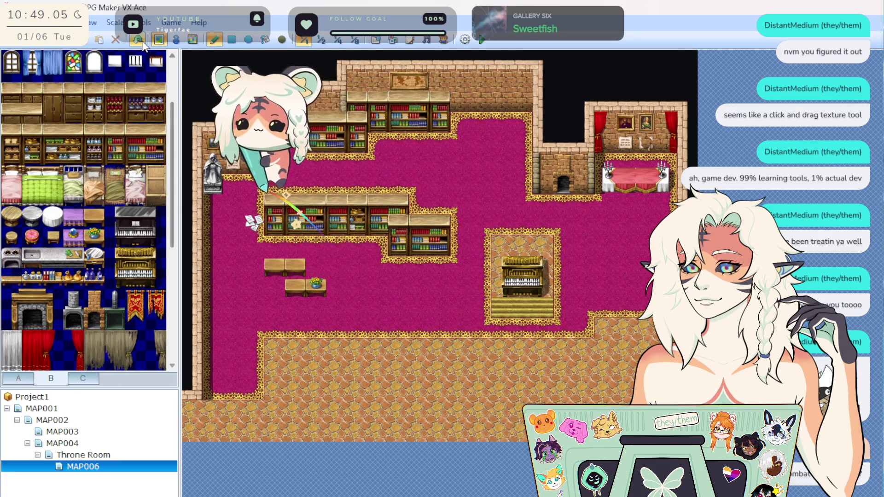
left_click(493, 231)
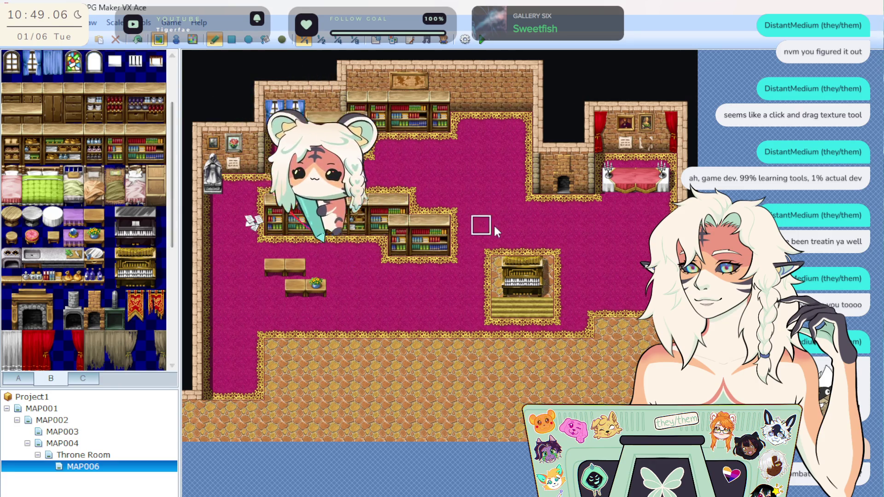
left_click(536, 263)
right_click(516, 288)
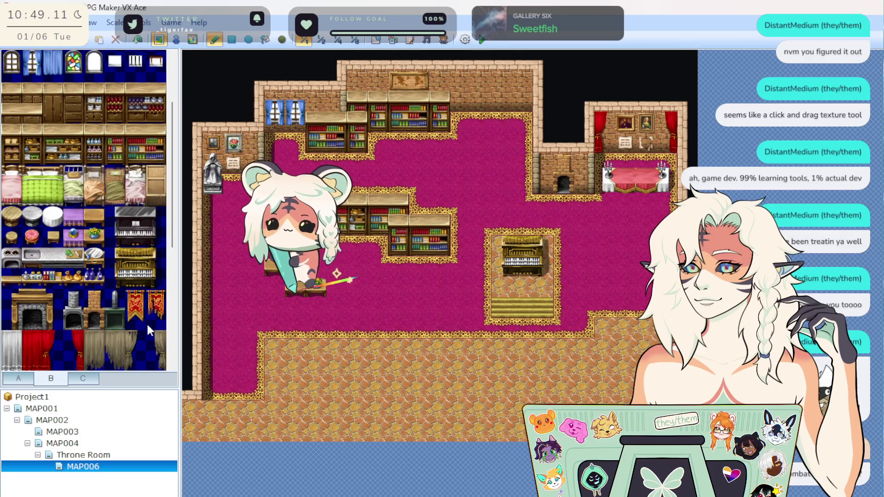
scroll(85, 277, "down", 5)
scroll(117, 258, "up", 7)
scroll(118, 262, "down", 3)
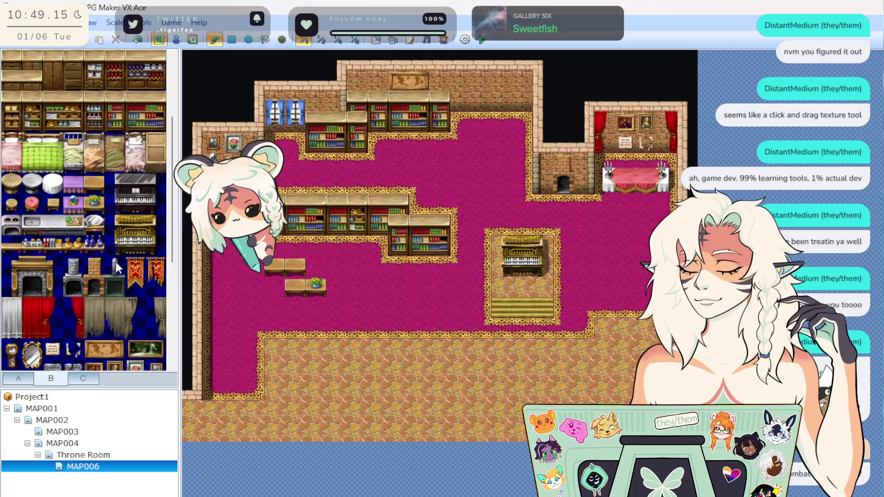
Step: Place a stool before the organ and hang tall red banners on the left and top walls
left_click(53, 204)
left_click(525, 281)
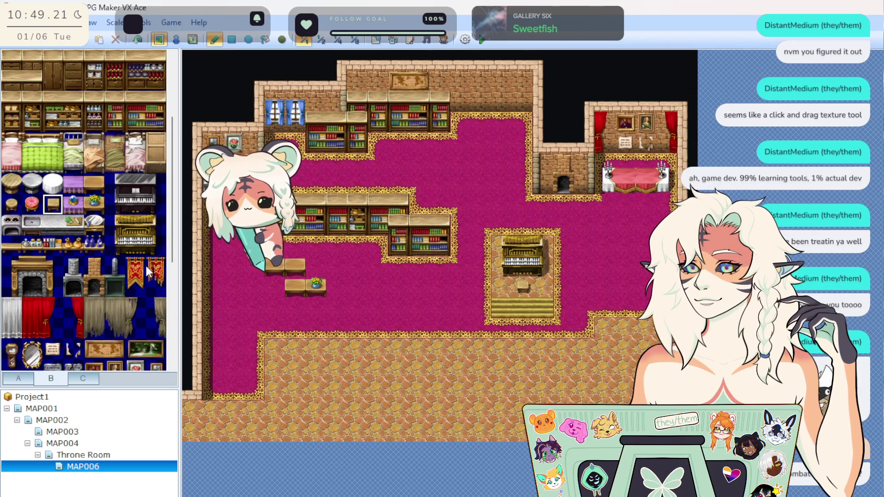
left_click_drag(135, 266, 131, 283)
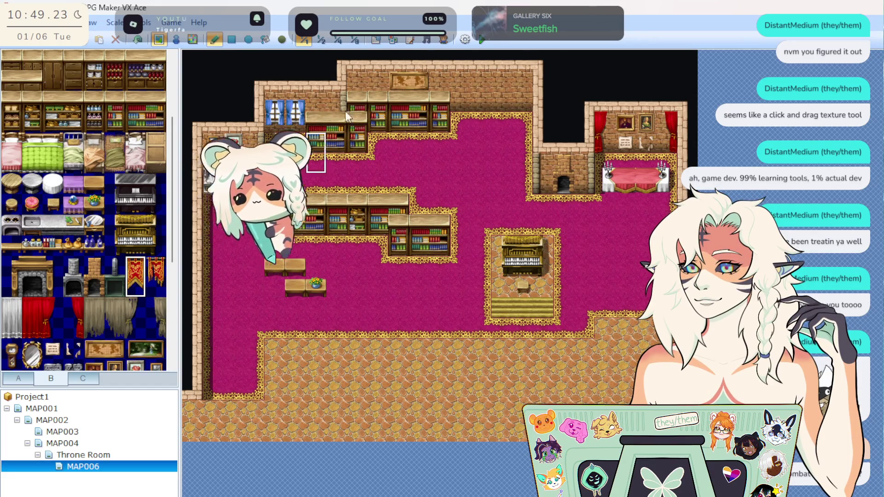
left_click(255, 142)
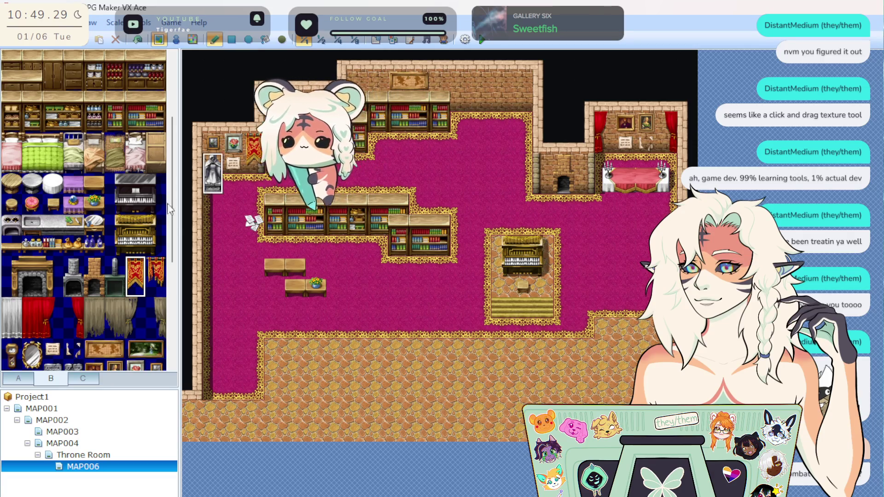
left_click_drag(136, 276, 136, 289)
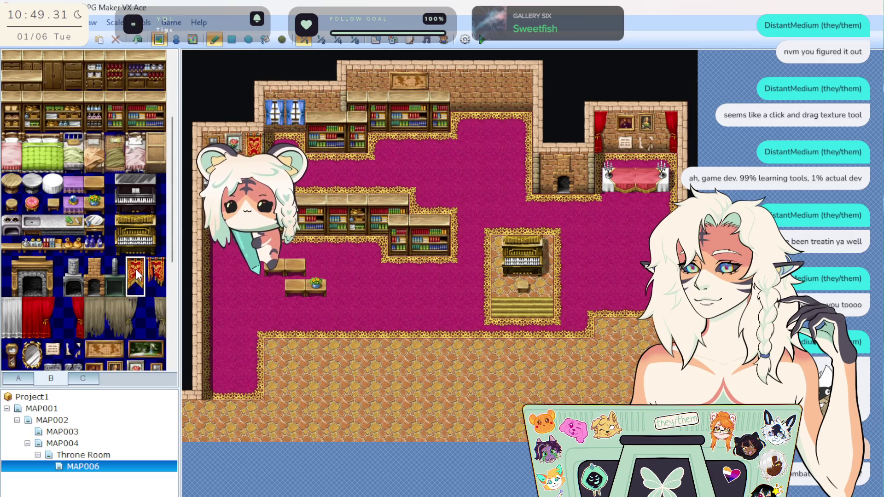
left_click(466, 88)
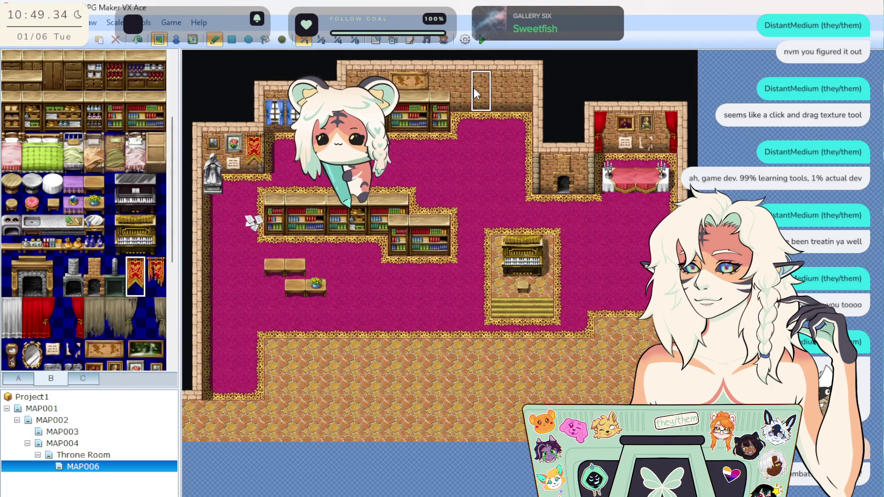
left_click(498, 85)
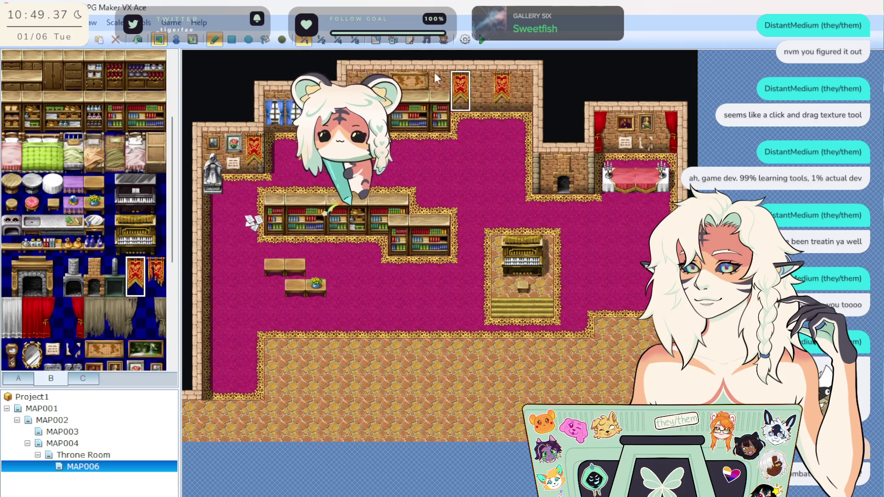
left_click(137, 44)
left_click(516, 79)
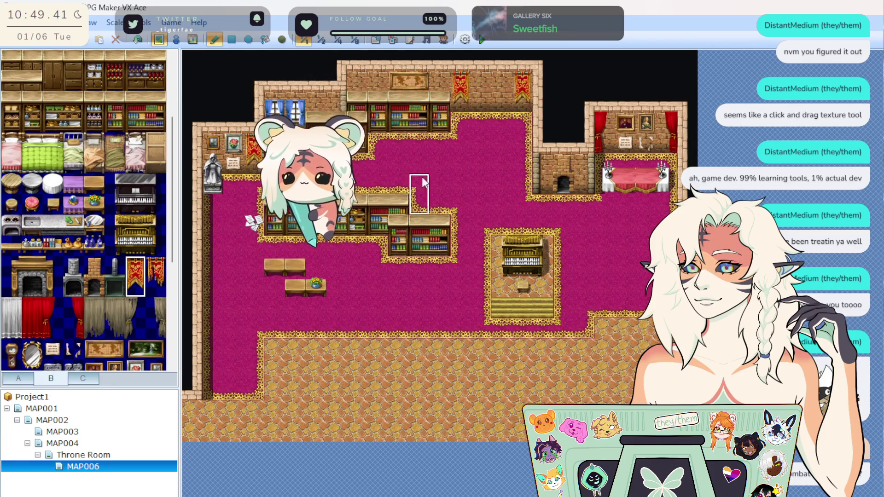
Step: Add a stained-glass window on the top wall and stamp a bookshelf block on the upper carpet
scroll(59, 246, "up", 2)
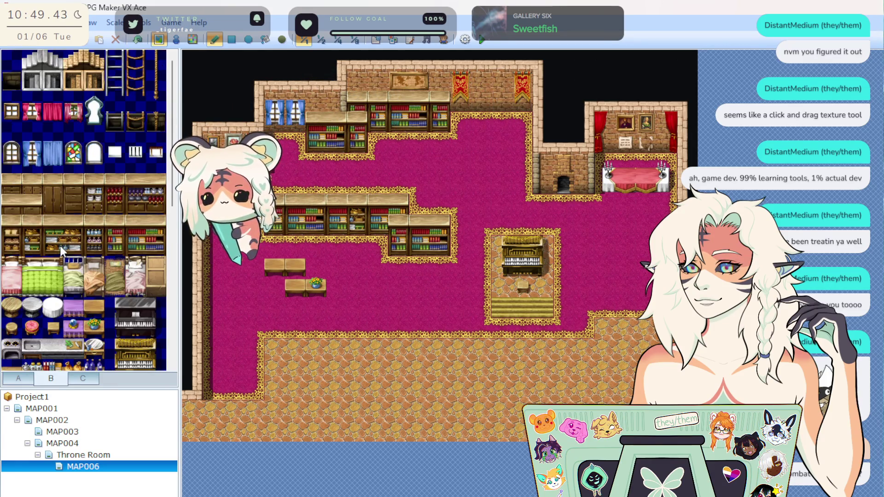
left_click(11, 157)
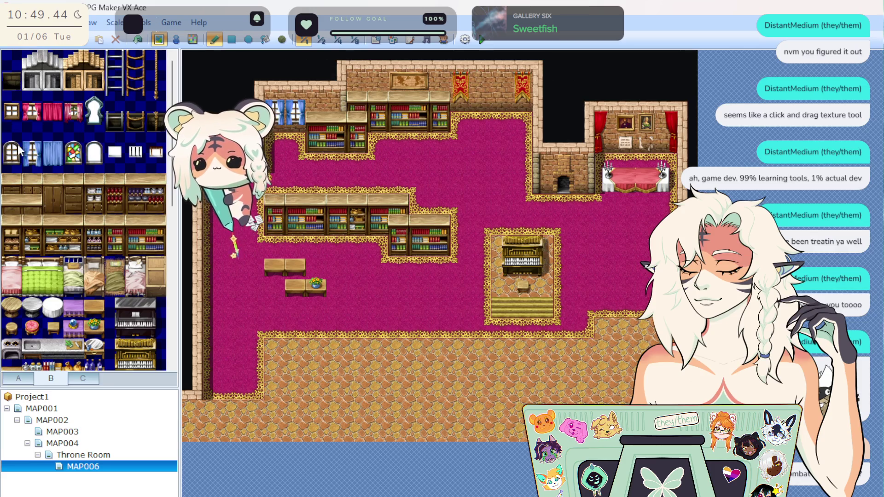
left_click(88, 153)
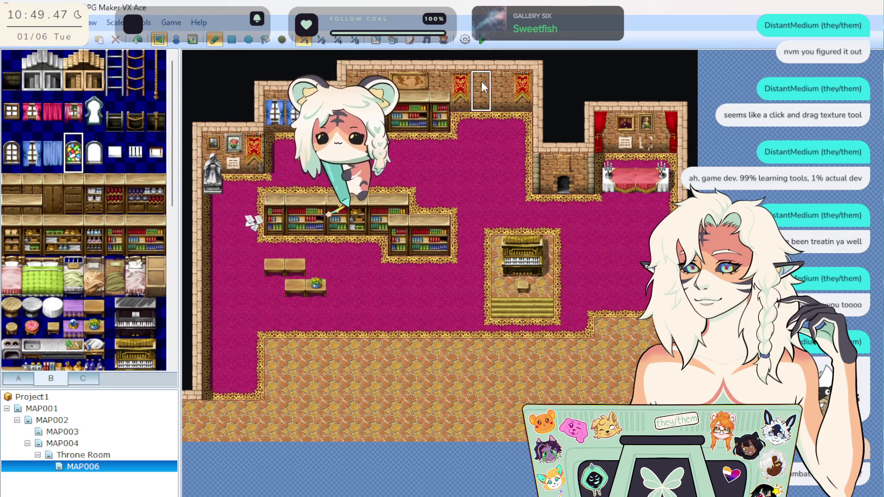
left_click(493, 83)
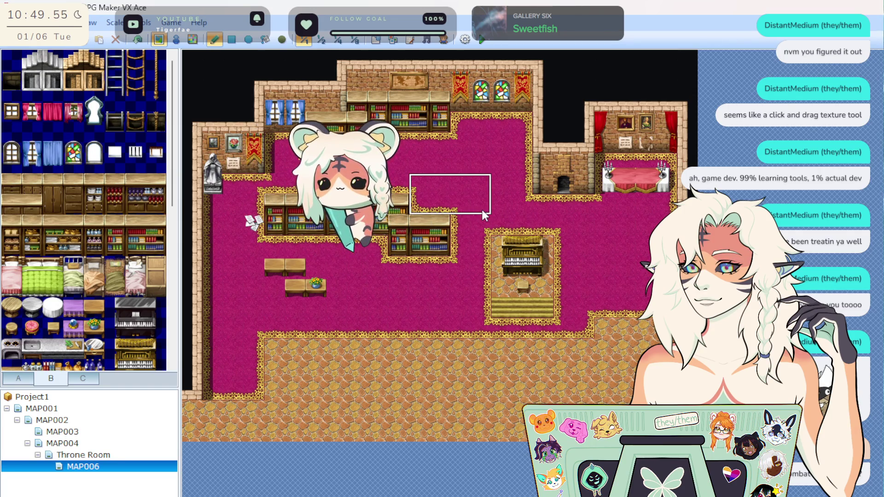
left_click(520, 177)
right_click(487, 142)
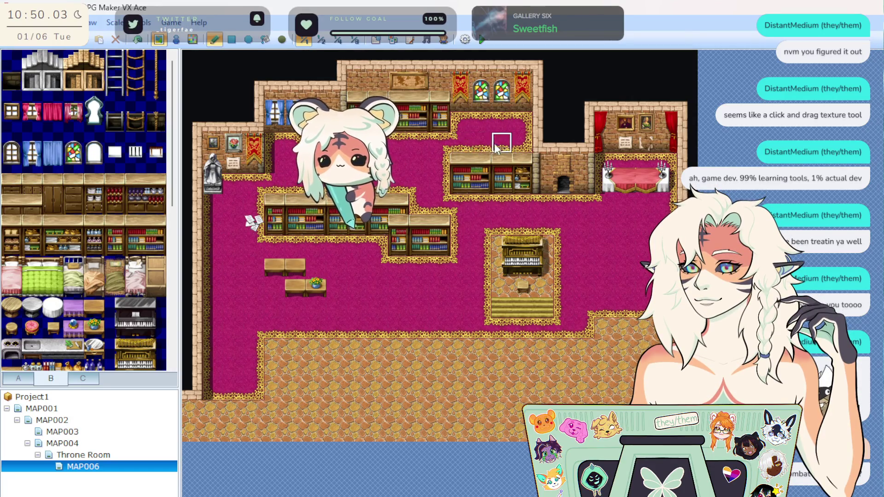
Step: Place a rolled scroll decoration from tab C beside the bookshelf
scroll(93, 324, "down", 3)
scroll(93, 325, "down", 5)
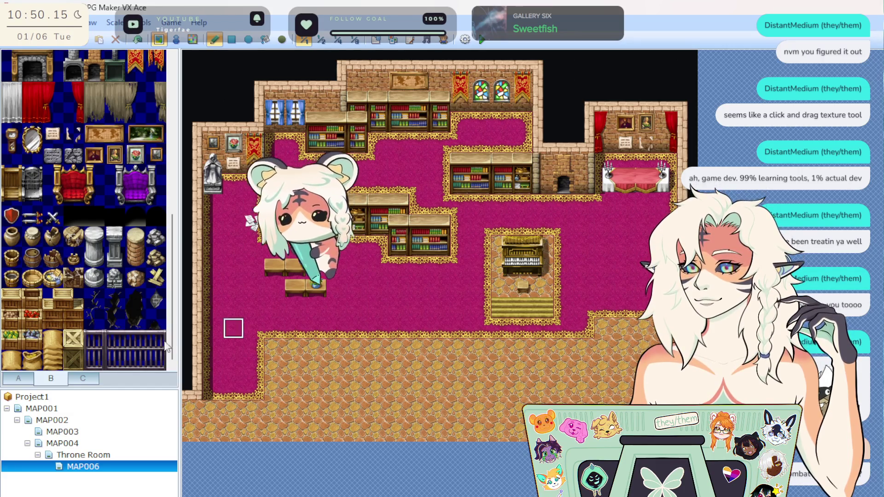
scroll(92, 333, "up", 3)
scroll(101, 318, "up", 6)
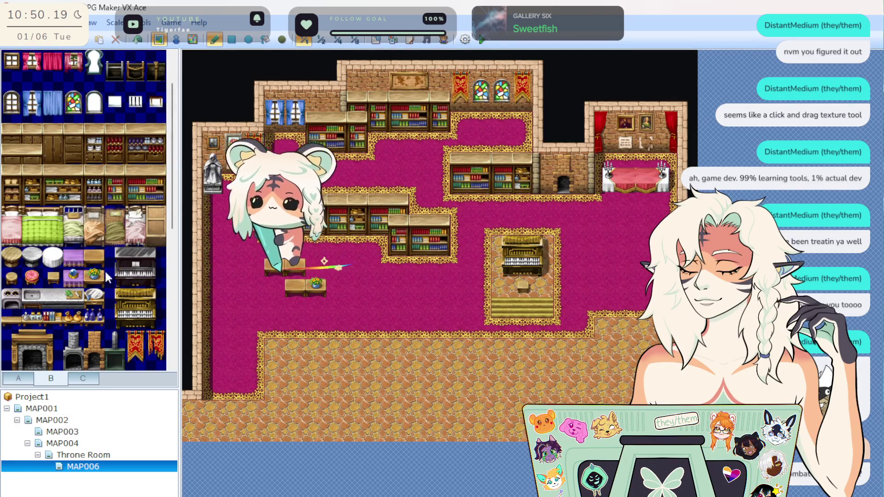
scroll(70, 274, "up", 1)
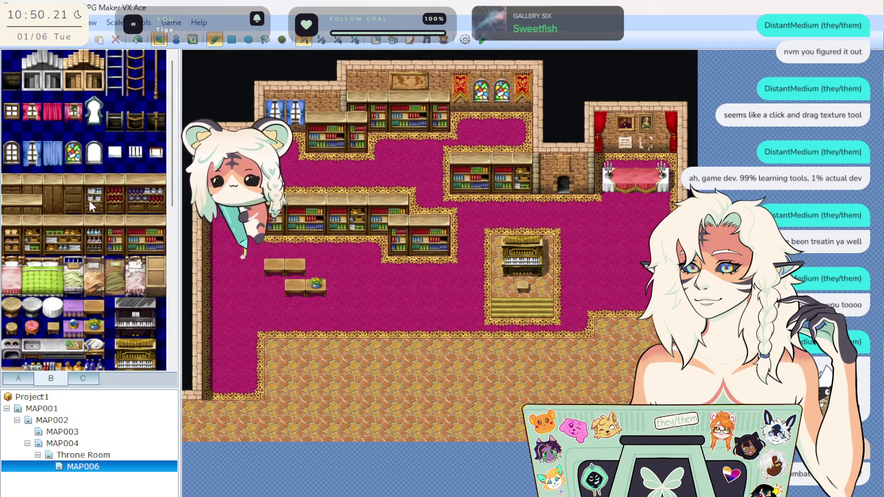
scroll(55, 314, "down", 3)
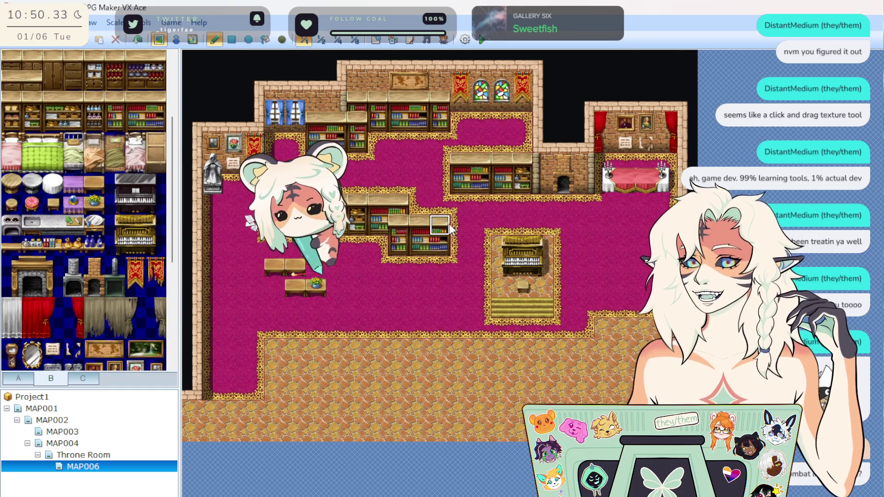
scroll(122, 264, "up", 3)
scroll(133, 265, "down", 10)
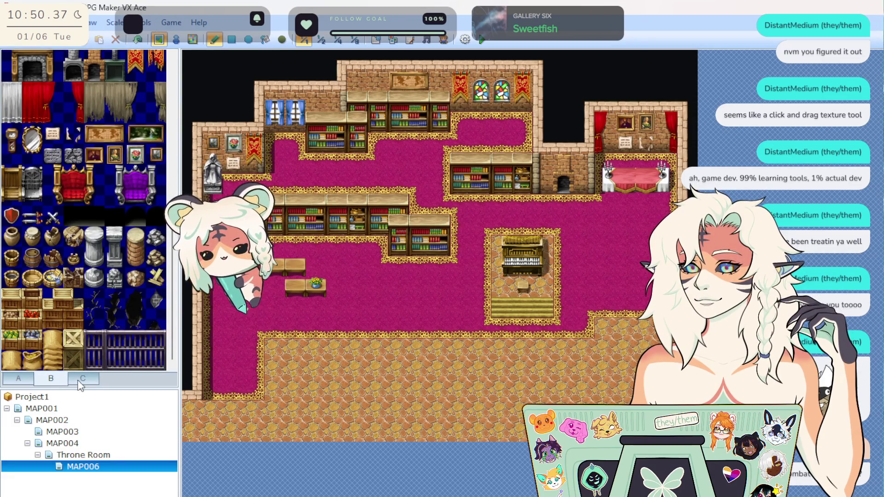
left_click(83, 378)
left_click(74, 268)
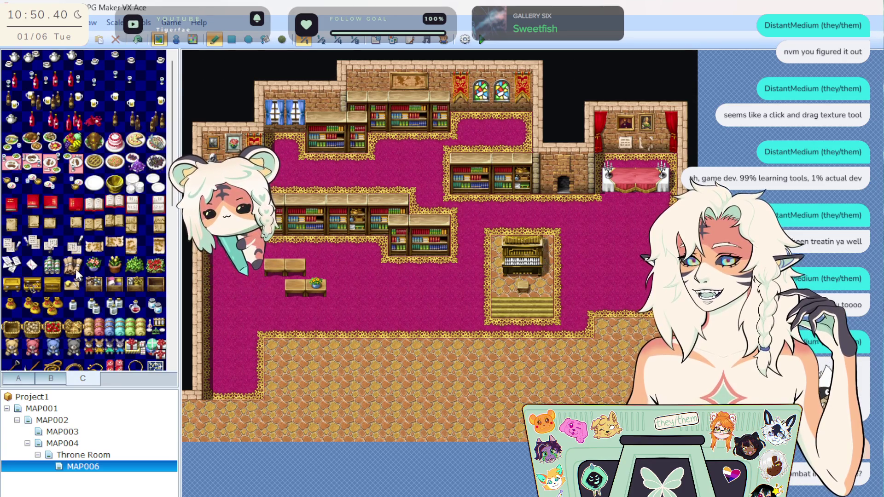
left_click(370, 249)
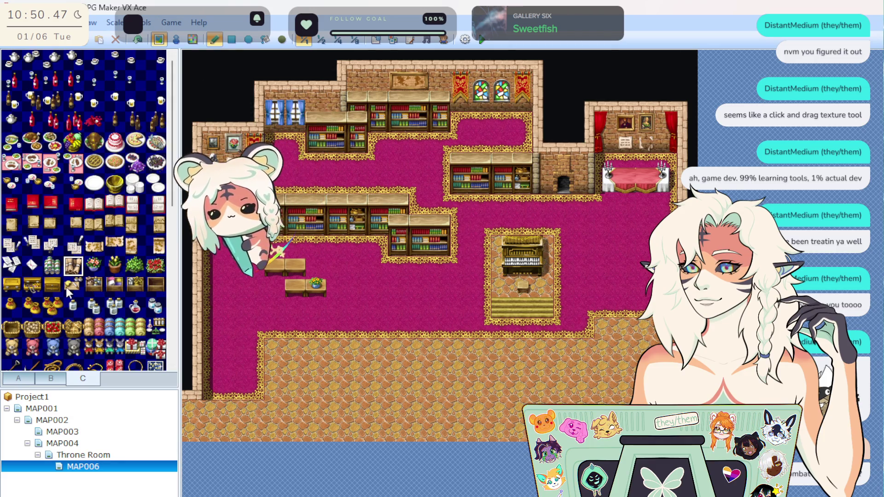
Step: Stamp a second bookshelf row on the upper carpet
scroll(65, 286, "down", 5)
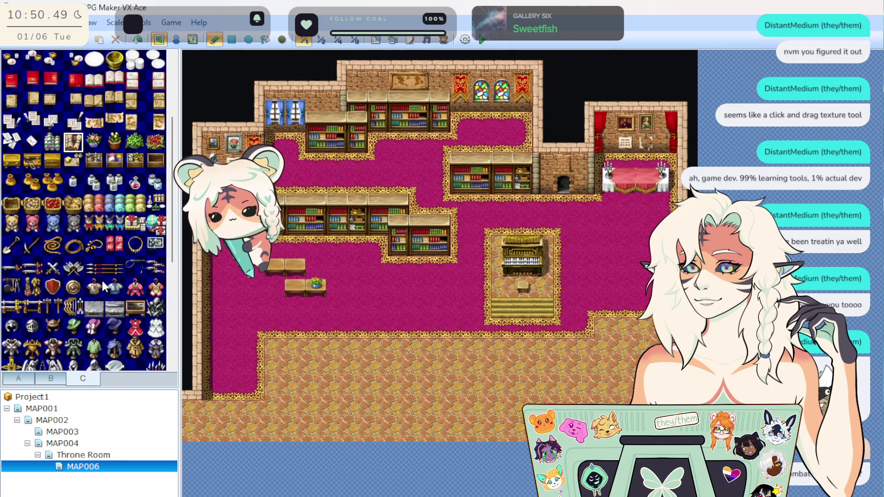
scroll(103, 283, "down", 1)
scroll(110, 300, "down", 3)
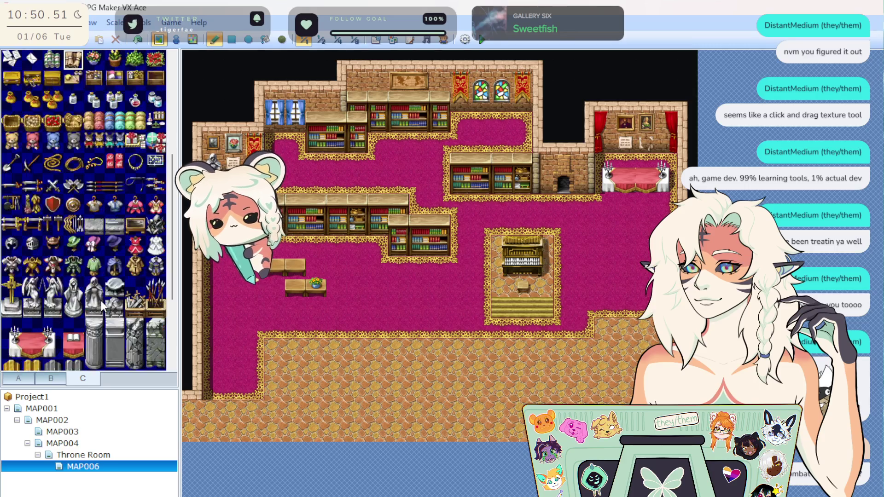
scroll(51, 307, "down", 4)
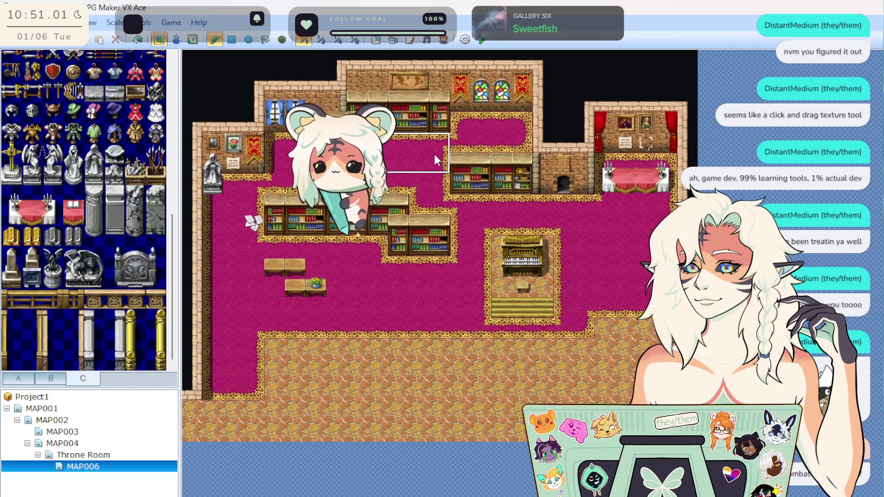
left_click(518, 137)
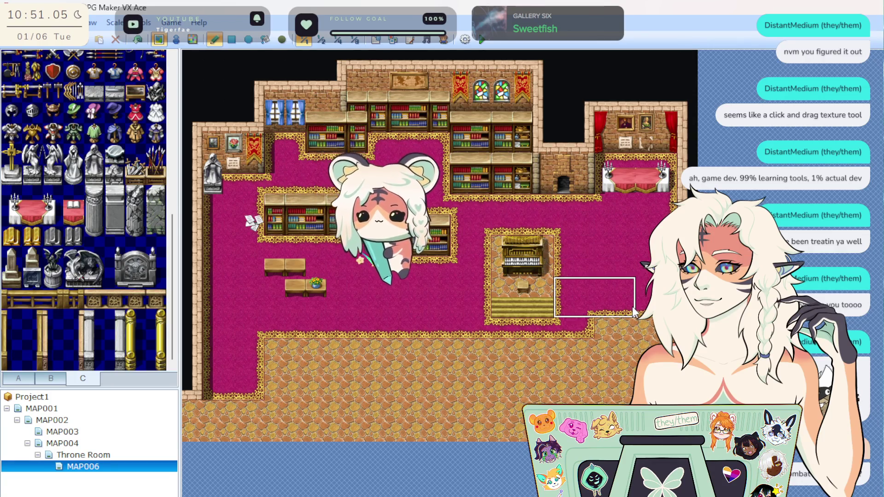
right_click(462, 133)
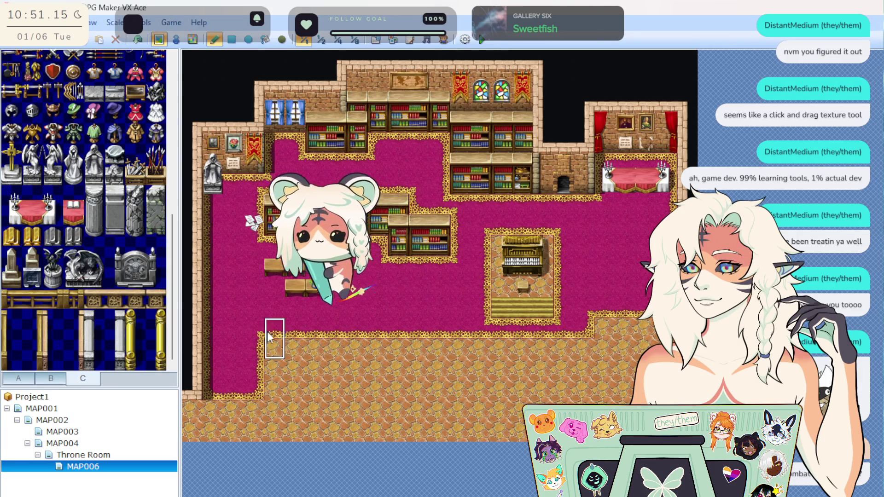
Step: Place the lilac item decoration beside the upper bookshelves
scroll(99, 272, "up", 5)
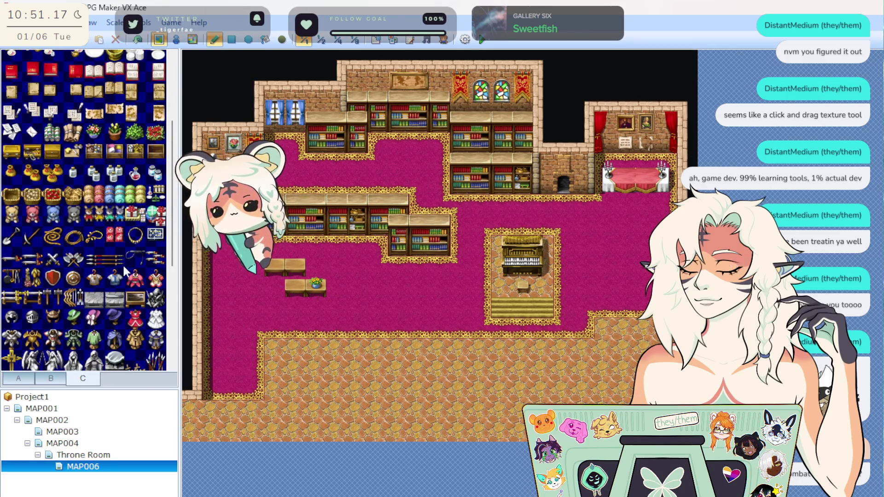
left_click(111, 151)
left_click(440, 143)
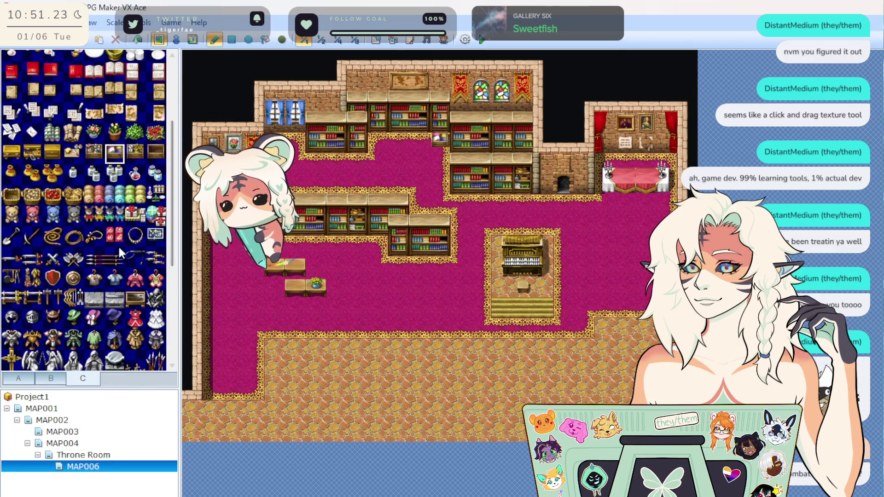
scroll(55, 283, "down", 3)
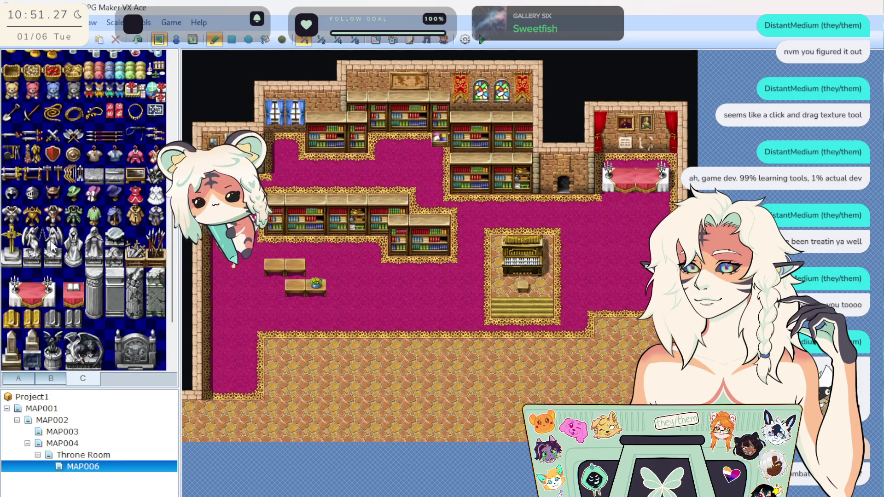
scroll(98, 255, "down", 1)
scroll(98, 255, "down", 1)
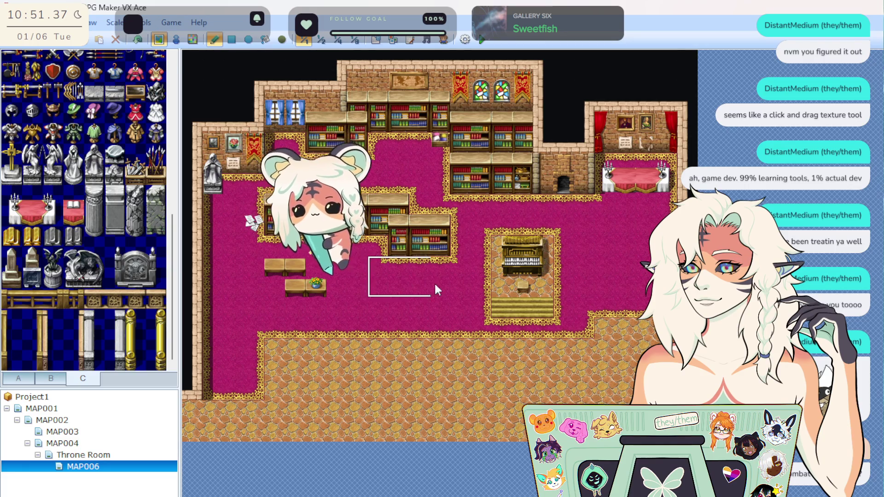
Step: Place a bookshelf block two tiles left on the lower carpet, extend that row, and widen the central shelves rightward
left_click(474, 289)
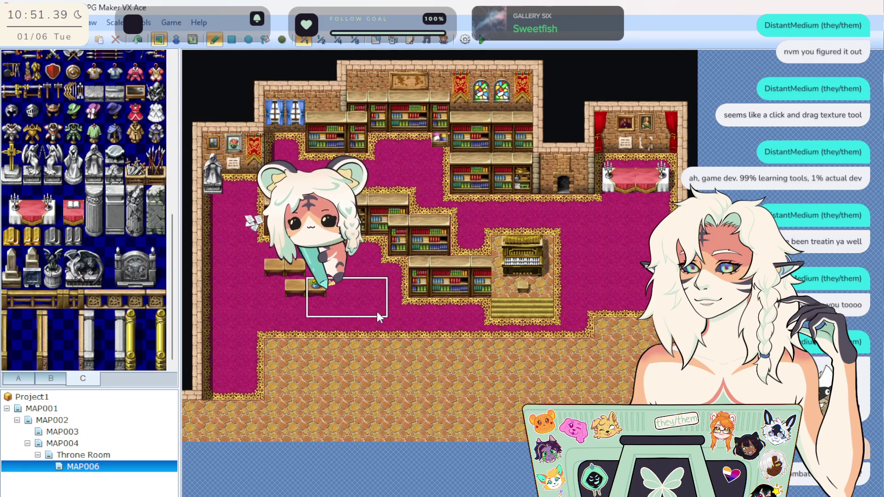
key("ctrl+z")
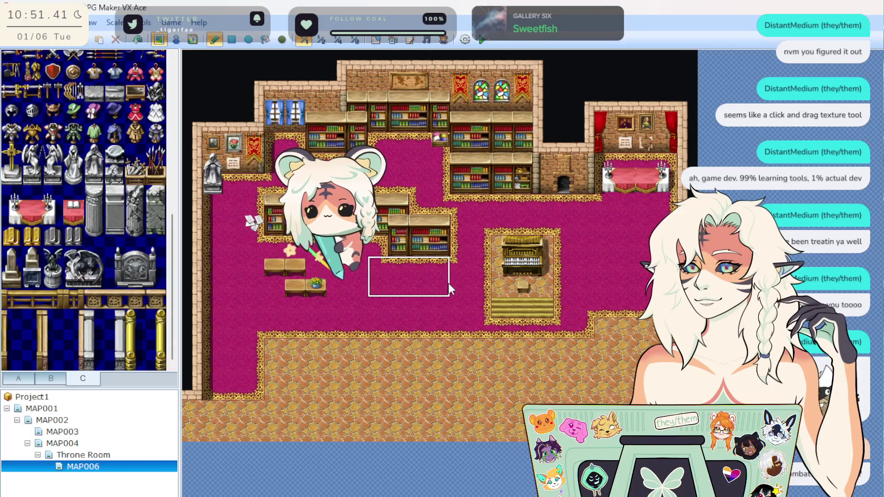
left_click(449, 283)
right_click(424, 313)
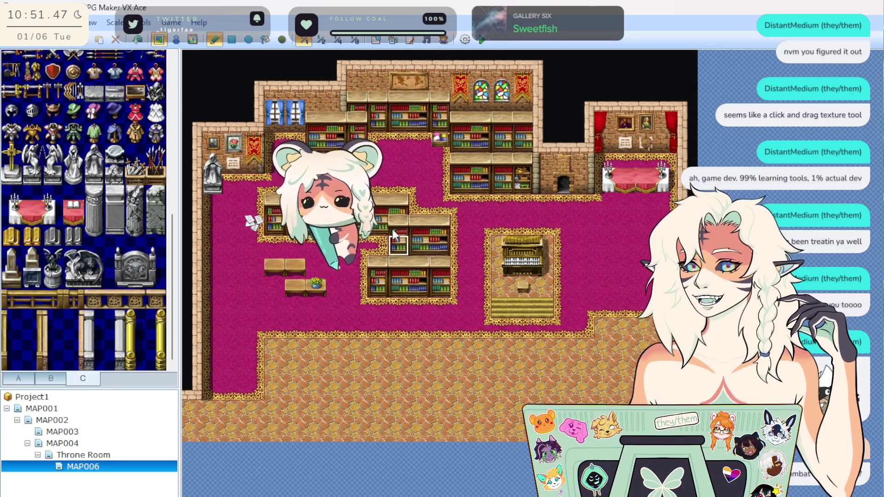
left_click(456, 289)
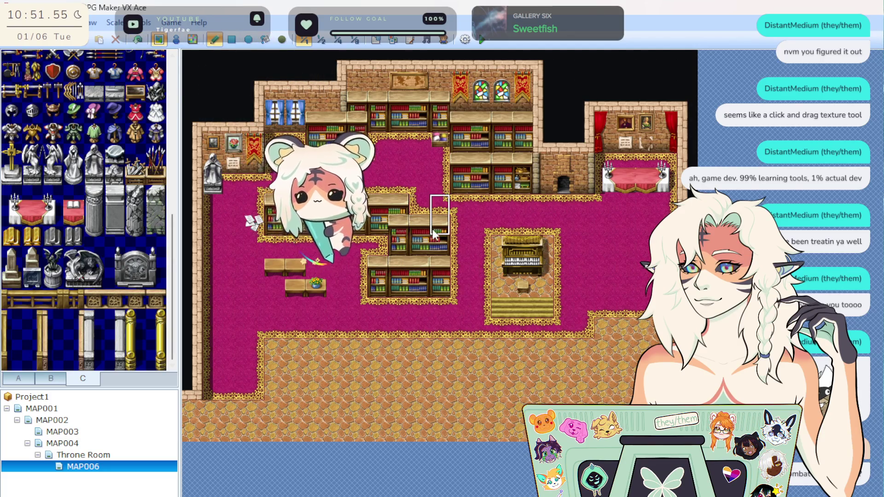
mouse_move(434, 238)
left_mouse_down()
mouse_move(467, 285)
mouse_move(466, 262)
left_mouse_up()
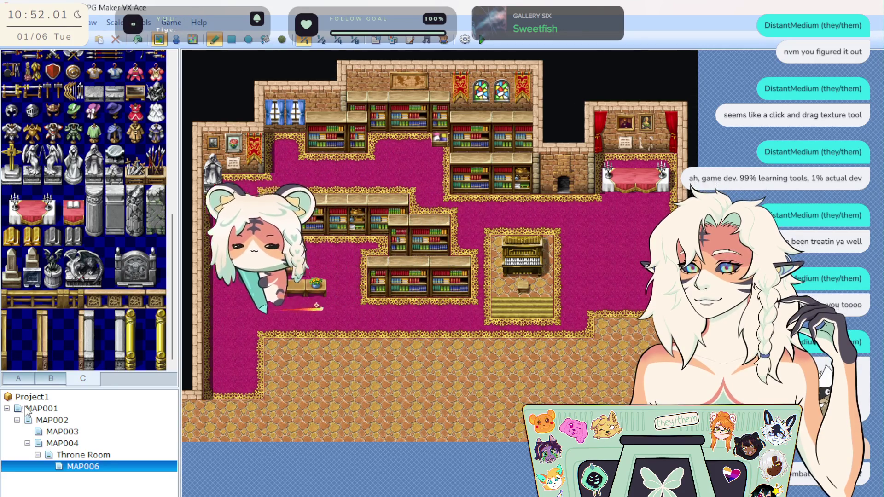
scroll(109, 229, "up", 3)
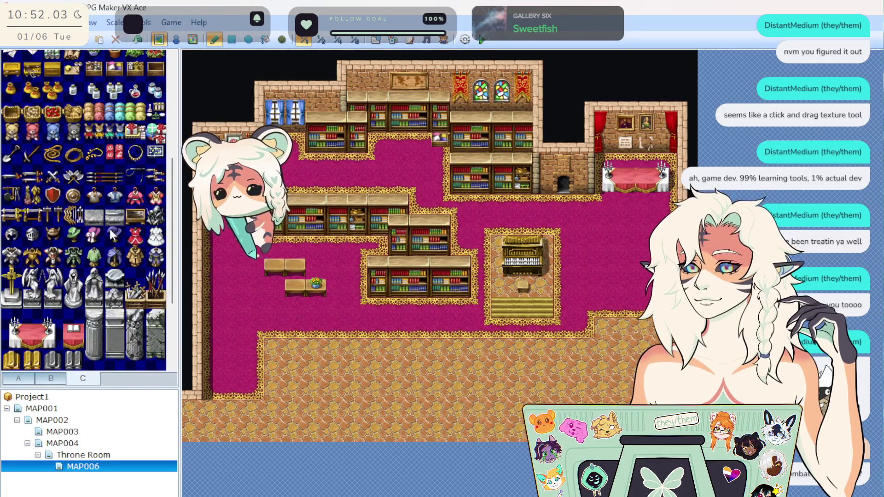
Step: Line the organ platform's right side with green potted bushes
scroll(109, 227, "up", 4)
left_click(135, 215)
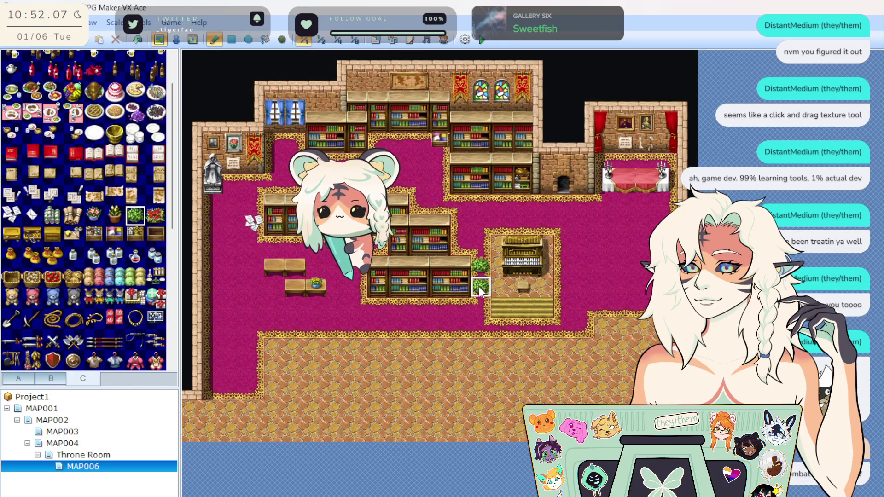
left_click(476, 248)
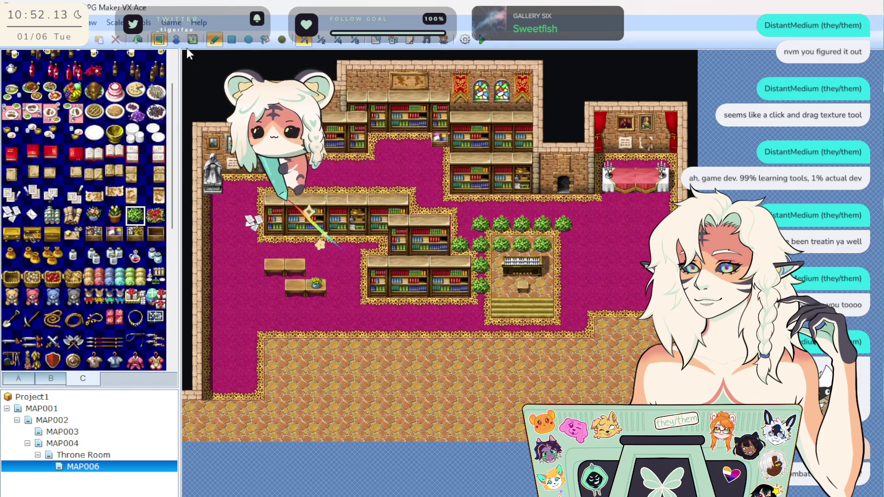
key("ctrl+z")
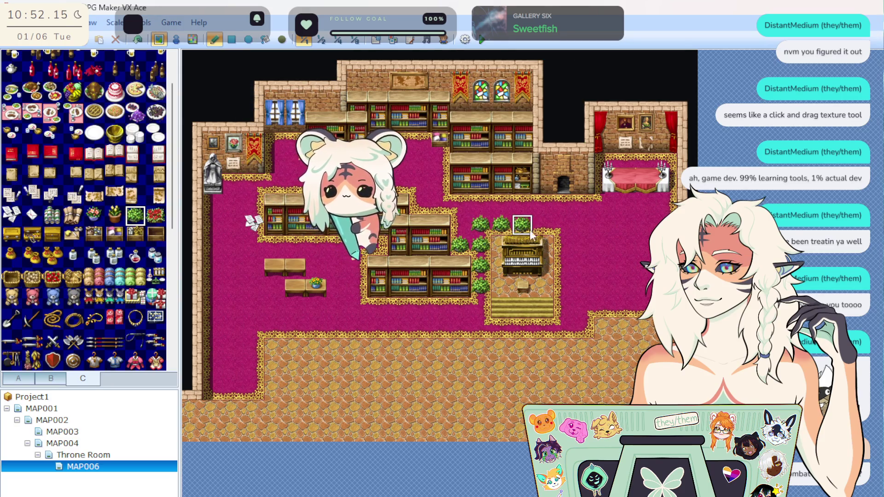
left_click_drag(560, 230, 562, 285)
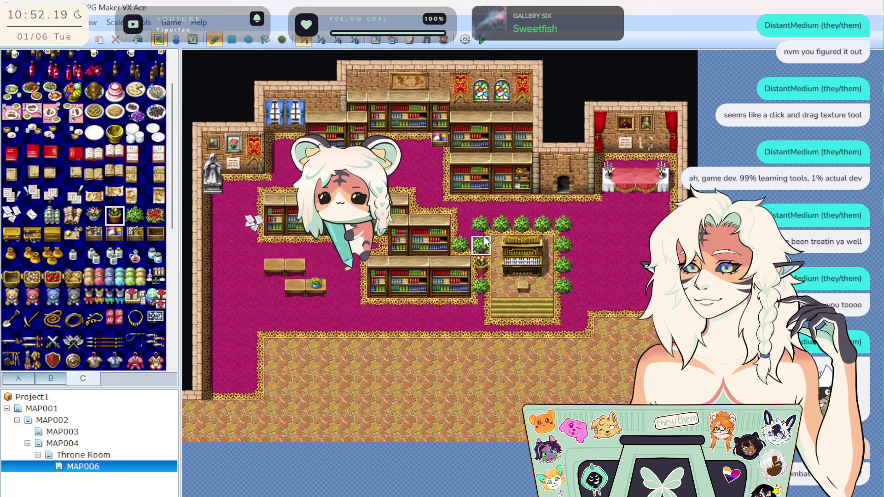
Step: Restore the upper-left room's walls and pick a different item tile from the palette
left_click(144, 46)
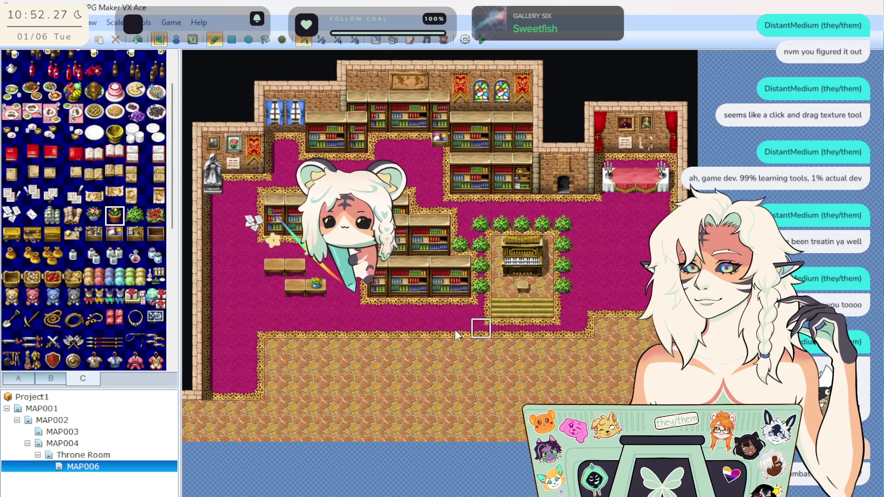
scroll(99, 285, "down", 3)
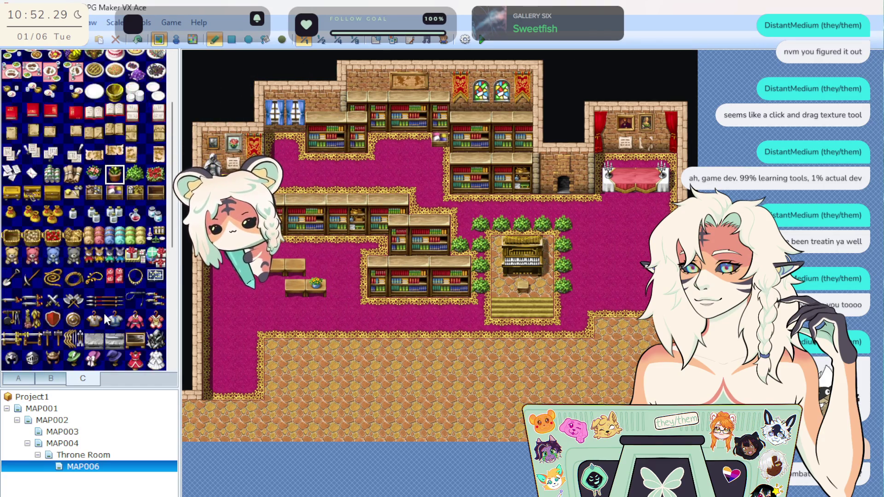
scroll(95, 343, "down", 3)
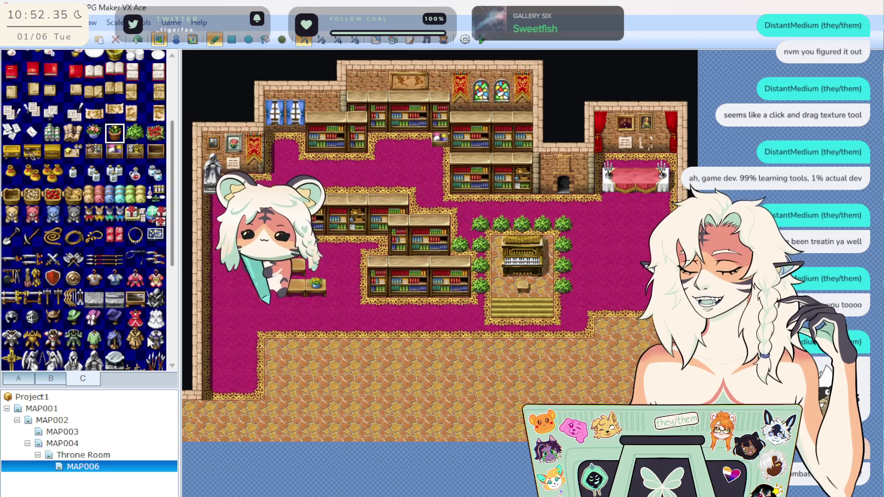
left_click(10, 279)
scroll(82, 313, "down", 4)
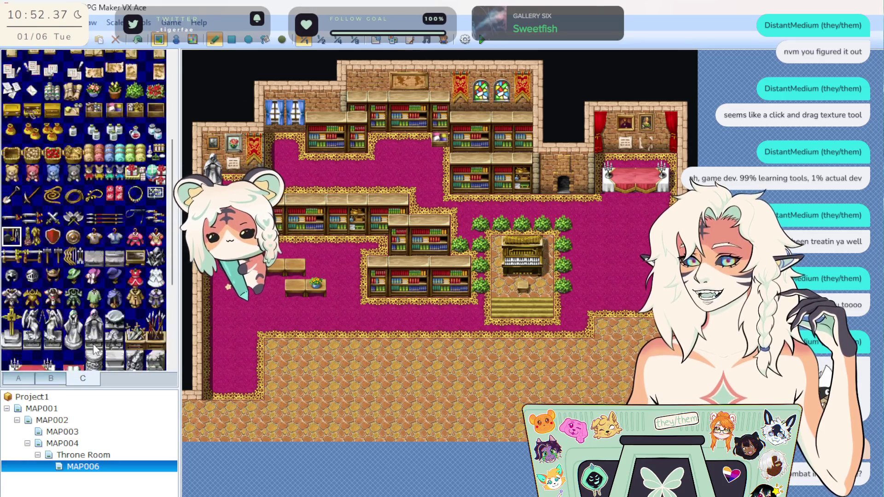
scroll(134, 283, "down", 1)
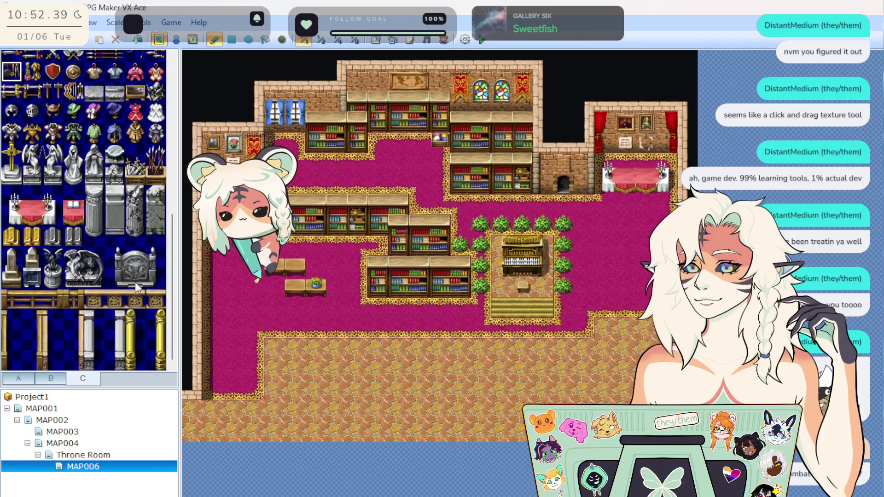
scroll(98, 323, "up", 8)
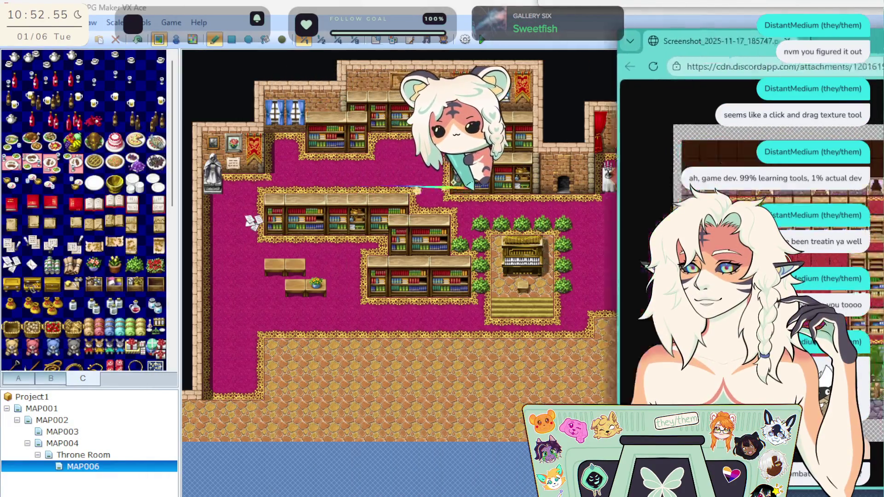
Step: Center the Edge window to study the reference library screenshot, then minimize it
mouse_move(856, 43)
left_mouse_down()
mouse_move(491, 26)
mouse_move(881, 36)
mouse_move(457, 35)
left_mouse_up()
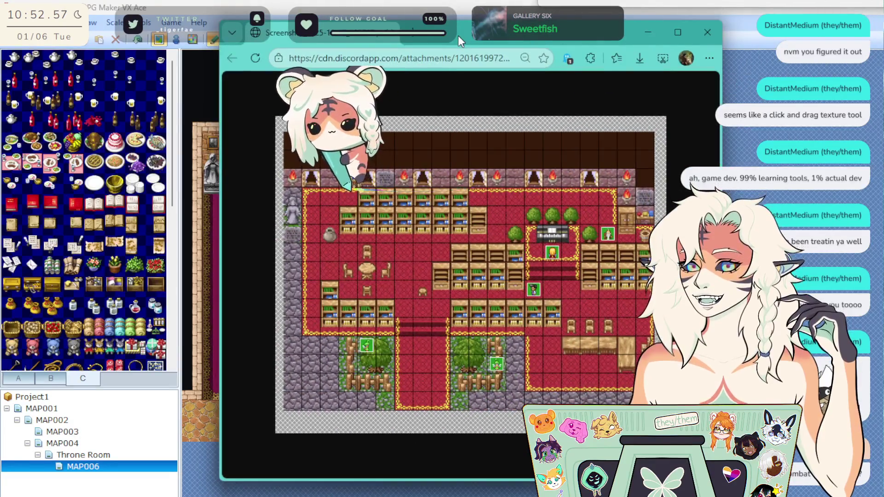
left_click(706, 33)
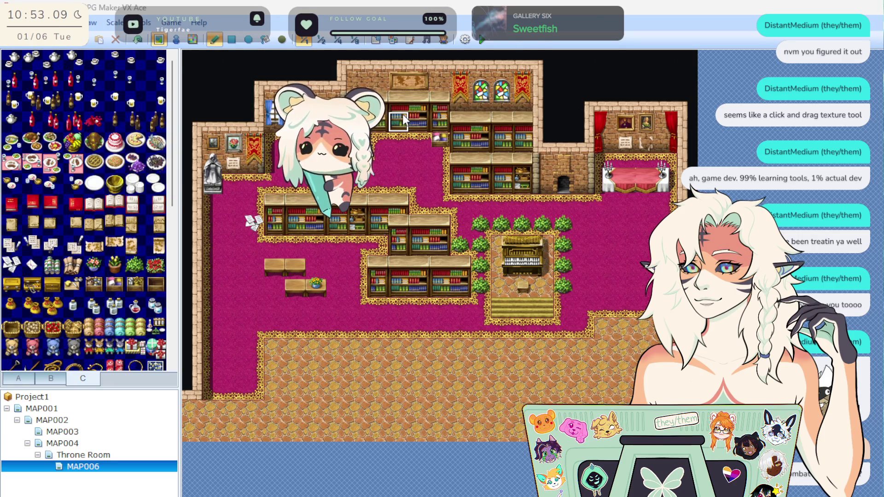
scroll(114, 343, "down", 2)
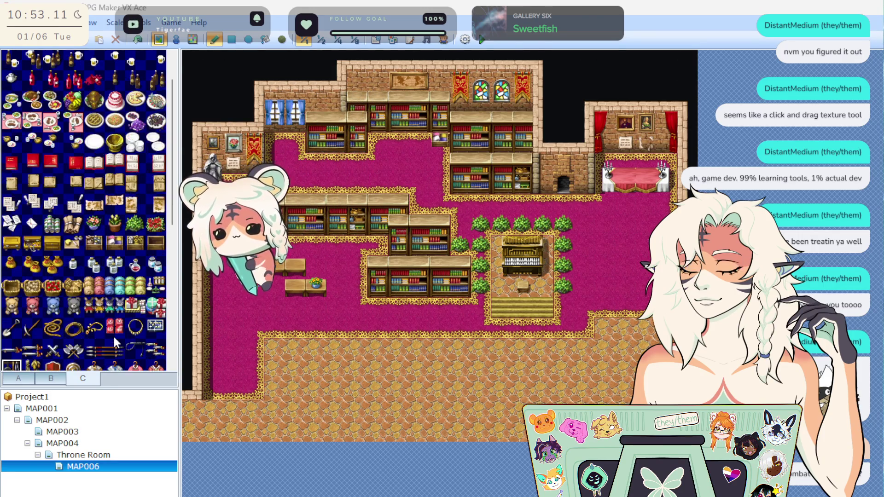
scroll(120, 313, "down", 10)
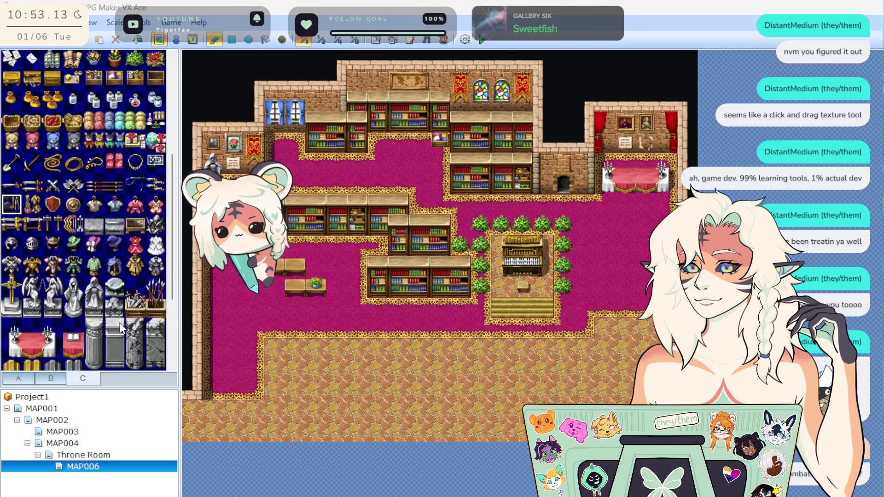
scroll(120, 319, "down", 3)
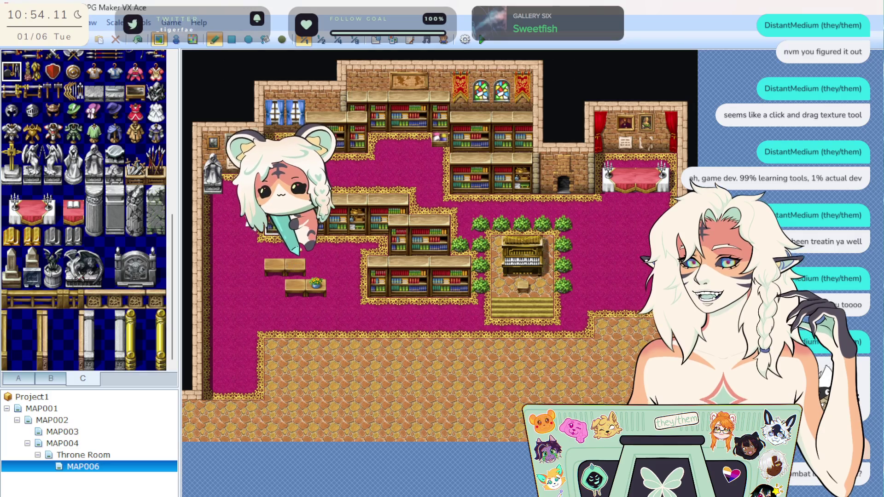
Step: Start the lower bookshelf row with a block, a two-tile shelf beside it, and a rightward extension
left_click(297, 350)
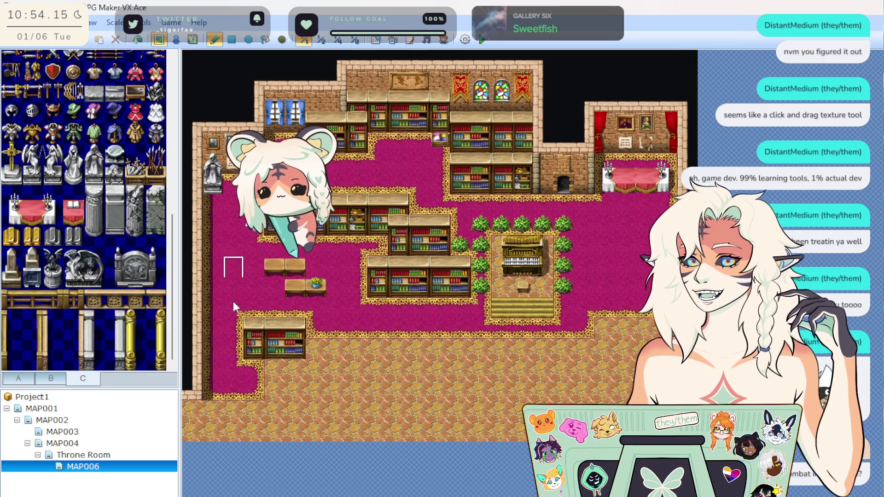
left_click(251, 307)
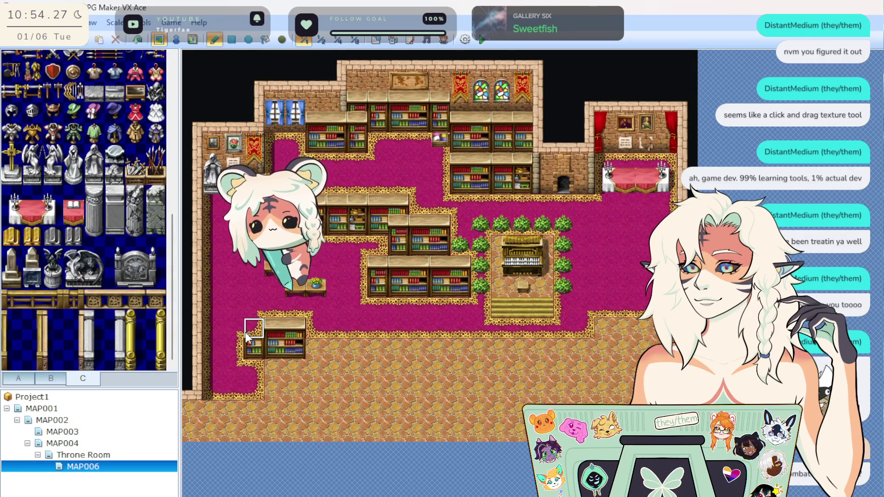
left_click_drag(245, 332, 245, 343)
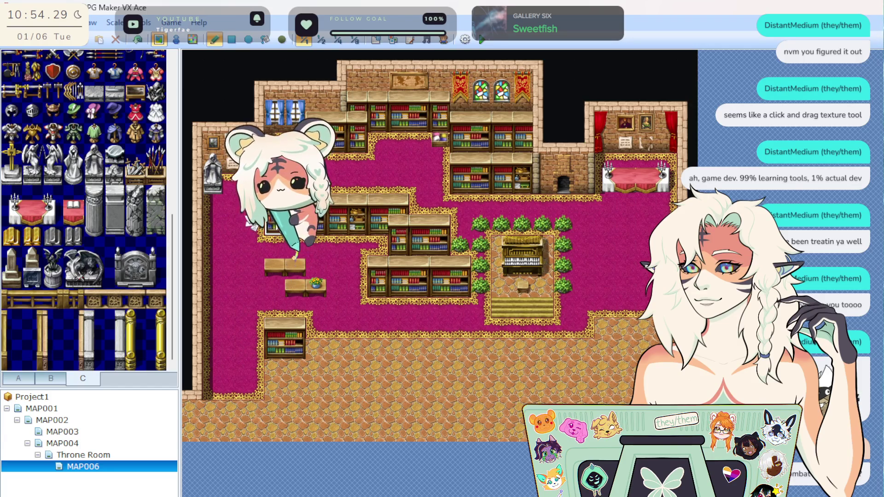
left_click(247, 320)
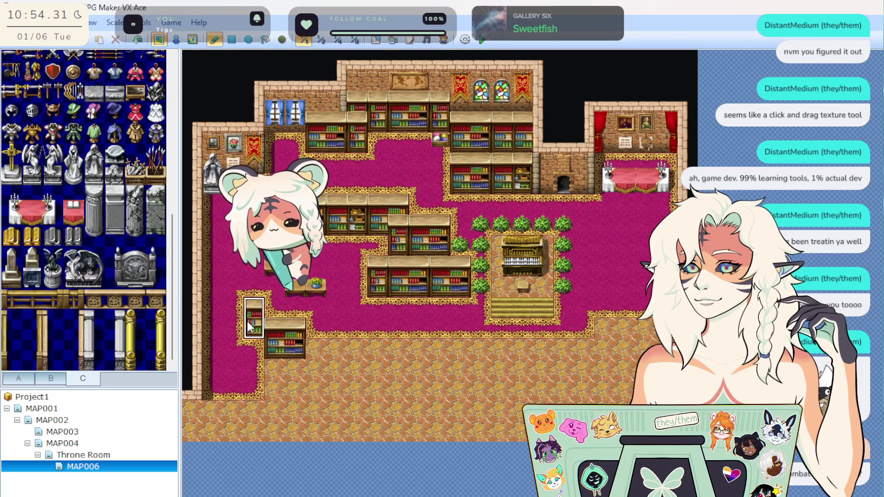
left_click(261, 352)
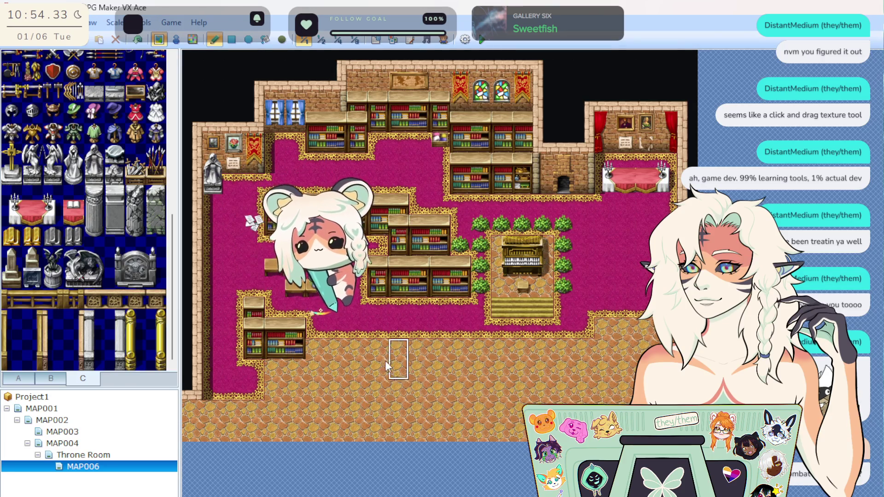
left_click_drag(318, 353, 344, 353)
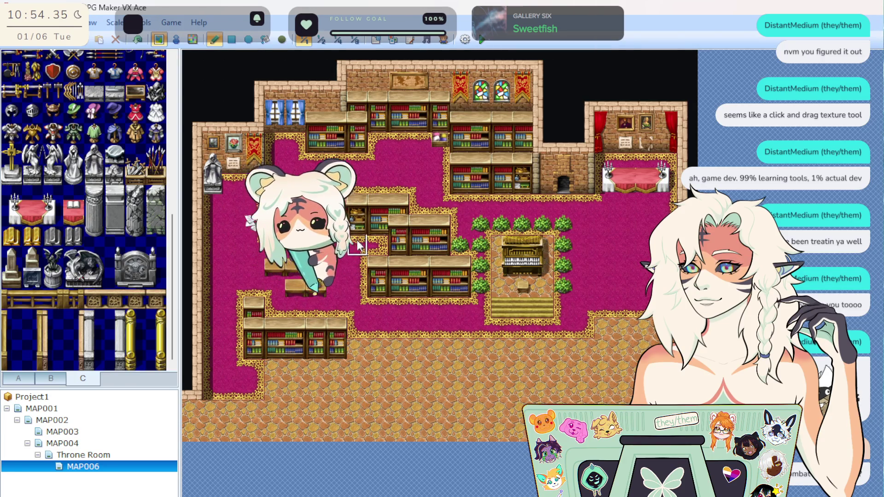
Step: Copy an existing shelf section onto the lower row and add one more tile at its end
left_click_drag(373, 227, 344, 224)
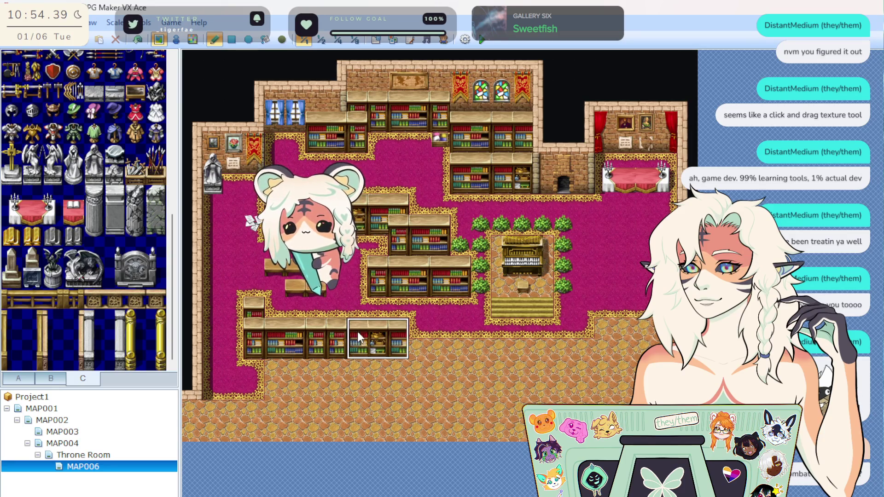
left_click(357, 329)
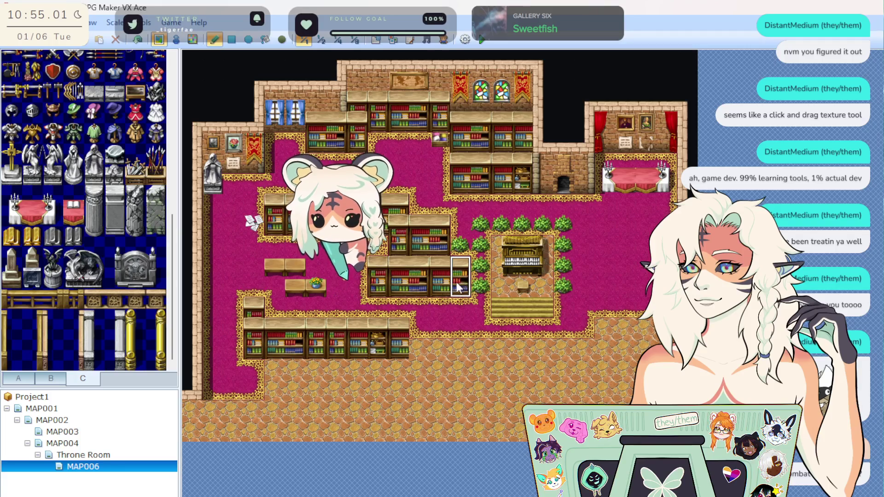
left_click(419, 347)
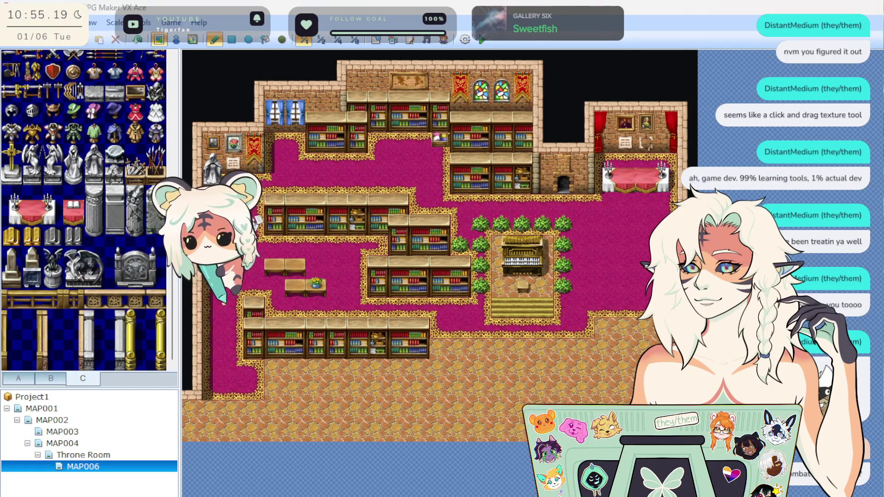
scroll(63, 298, "up", 2)
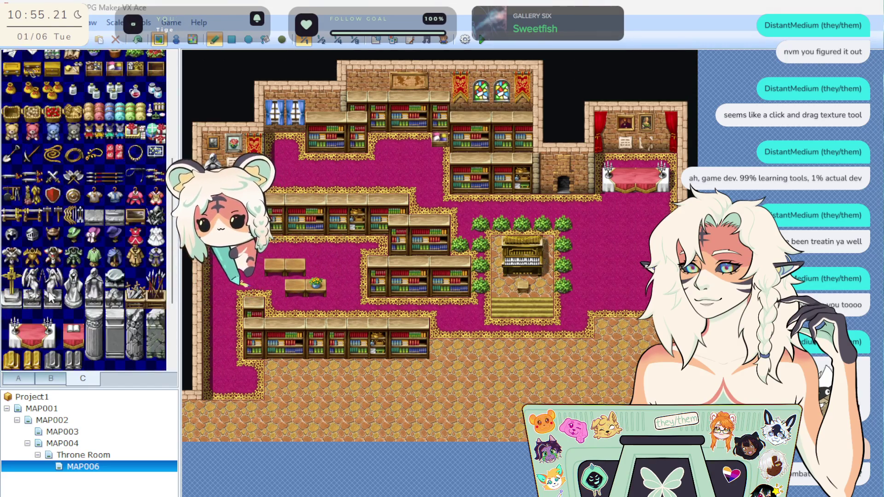
scroll(69, 236, "up", 4)
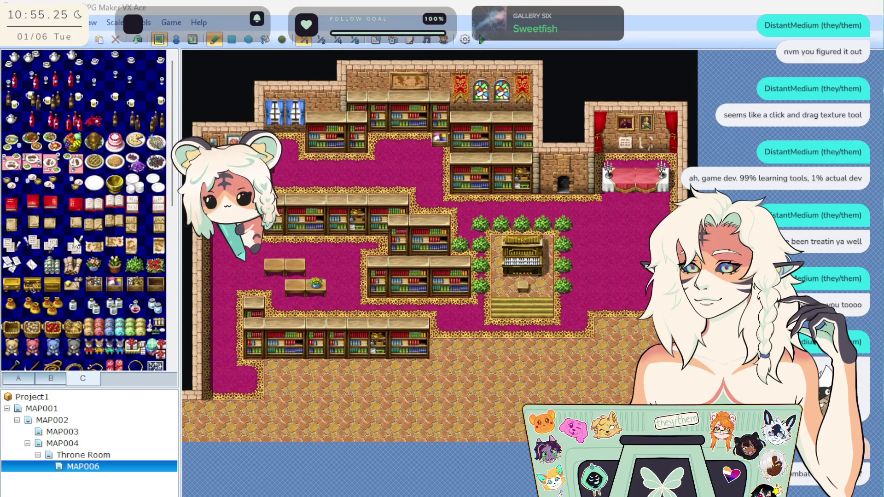
left_click(31, 376)
Step: Paint magenta carpet south from the lower shelves as a corridor across the cobblestone floor
scroll(70, 276, "up", 2)
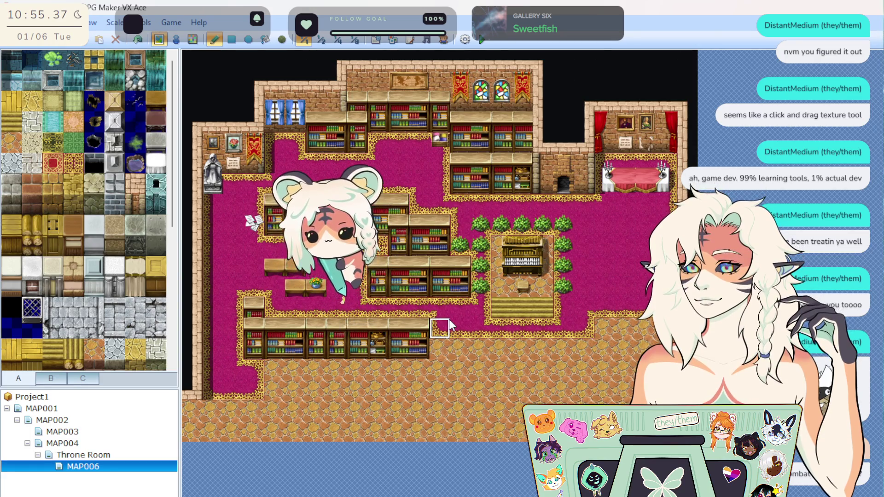
mouse_move(441, 330)
left_mouse_down()
mouse_move(435, 339)
mouse_move(306, 345)
mouse_move(418, 330)
left_mouse_up()
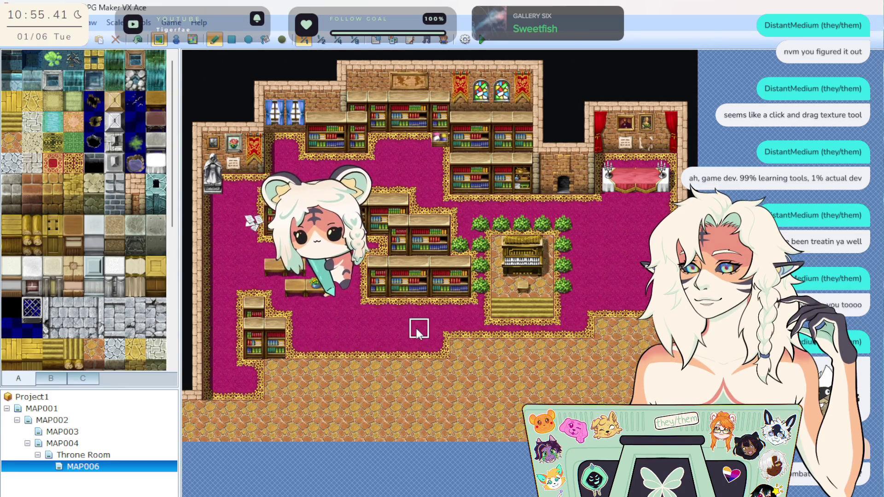
key("ctrl+z")
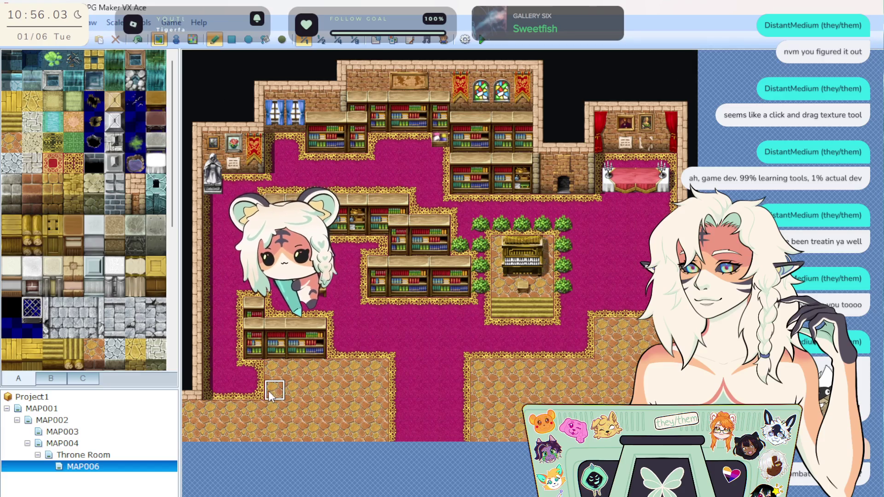
mouse_move(277, 390)
left_mouse_down()
mouse_move(294, 389)
mouse_move(314, 372)
mouse_move(306, 372)
mouse_move(332, 373)
left_mouse_up()
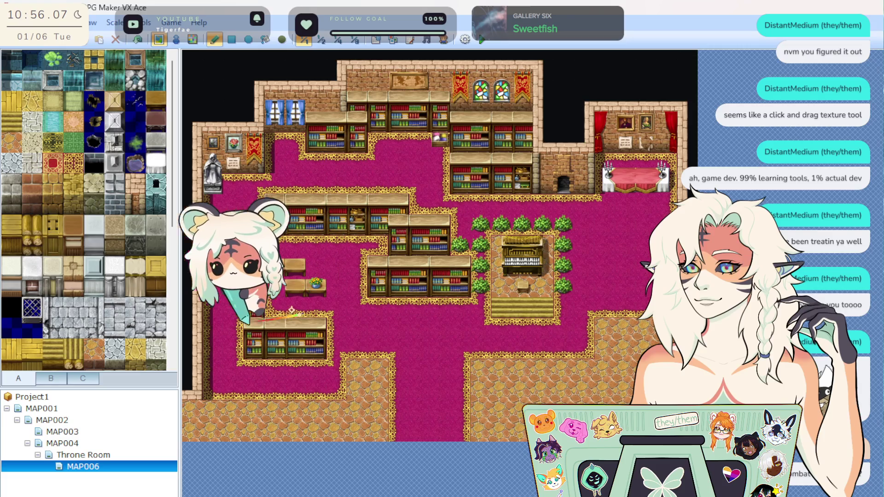
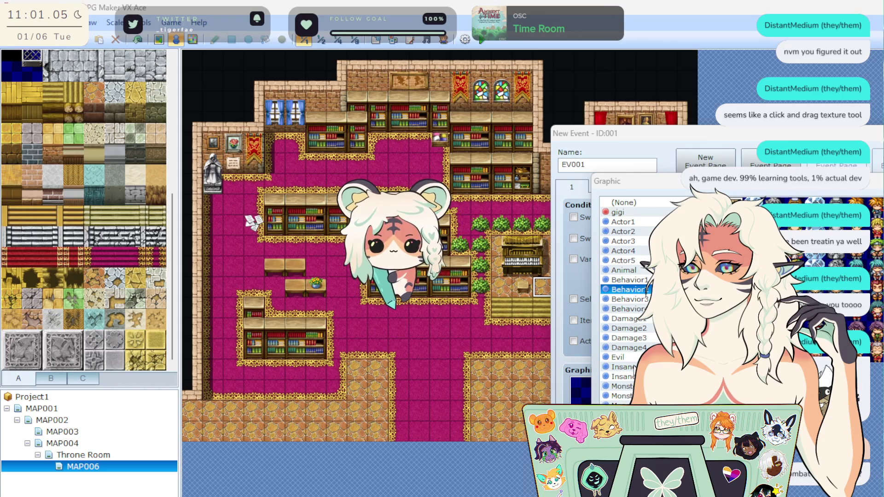
Step: Browse the character sheets (Insane2, Monster1, Monster2…), choose the king sprite and save event EV001
left_click(622, 376)
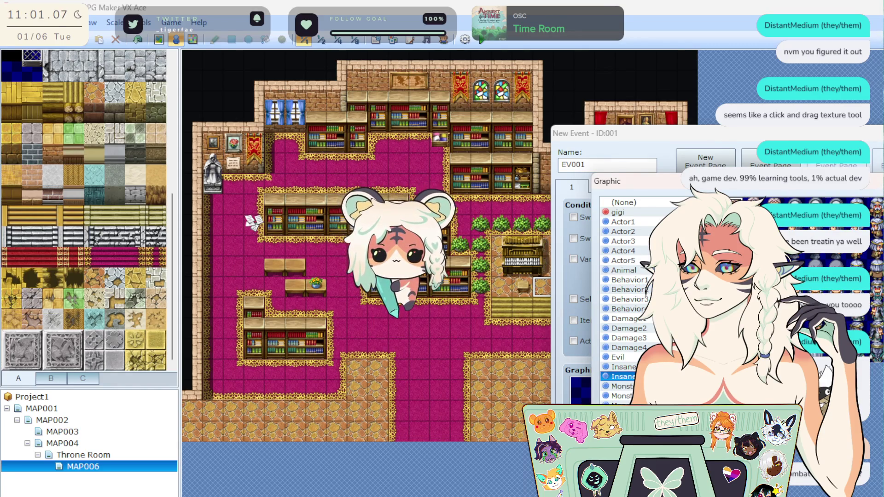
left_click(621, 385)
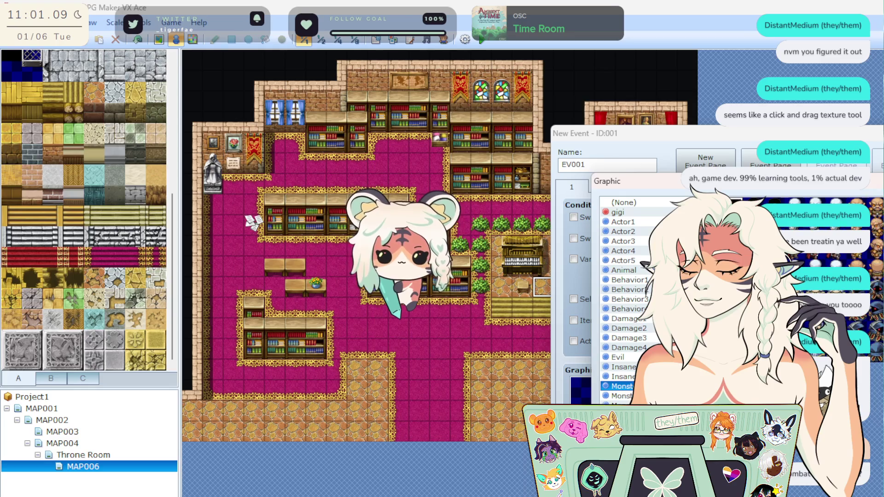
left_click(621, 395)
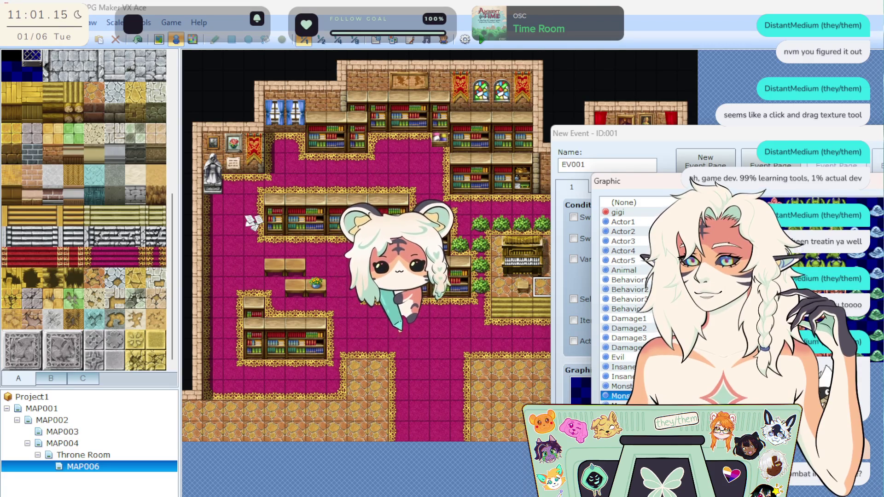
left_click(617, 405)
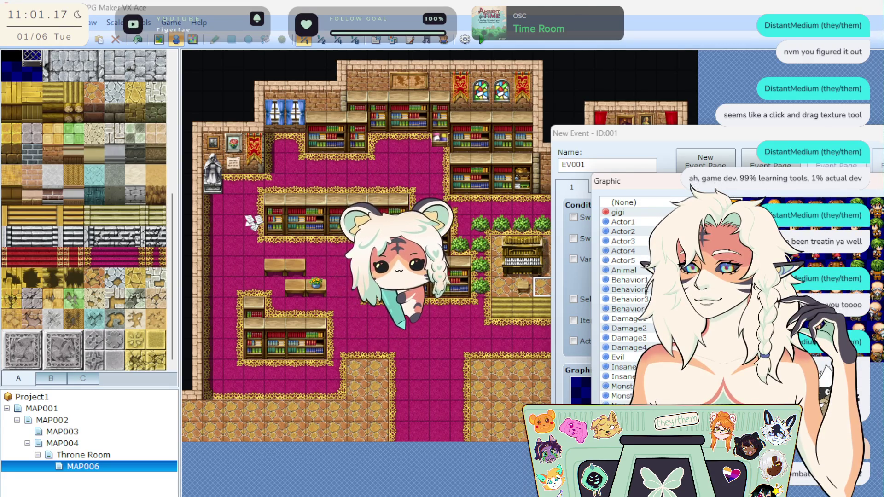
key("Down")
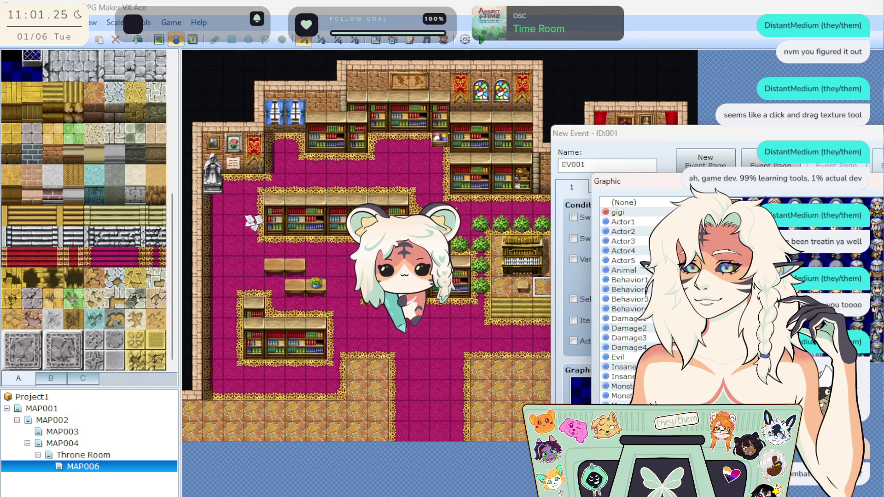
key("Down")
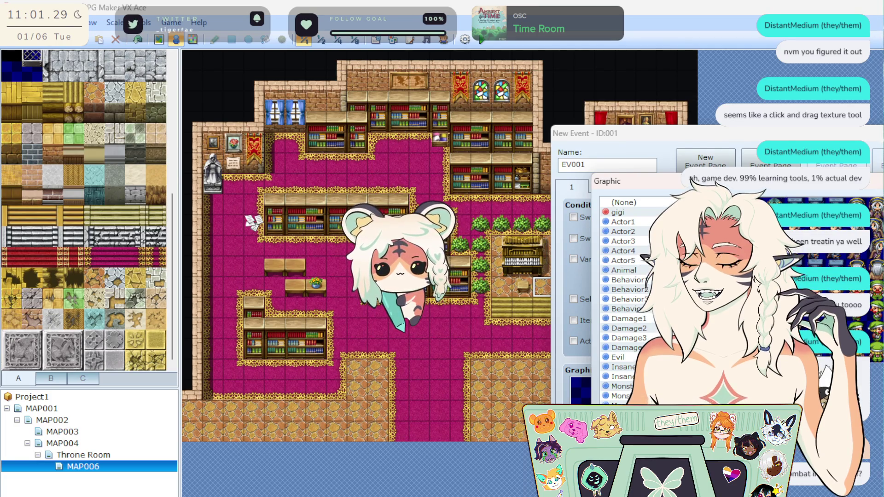
key("Down")
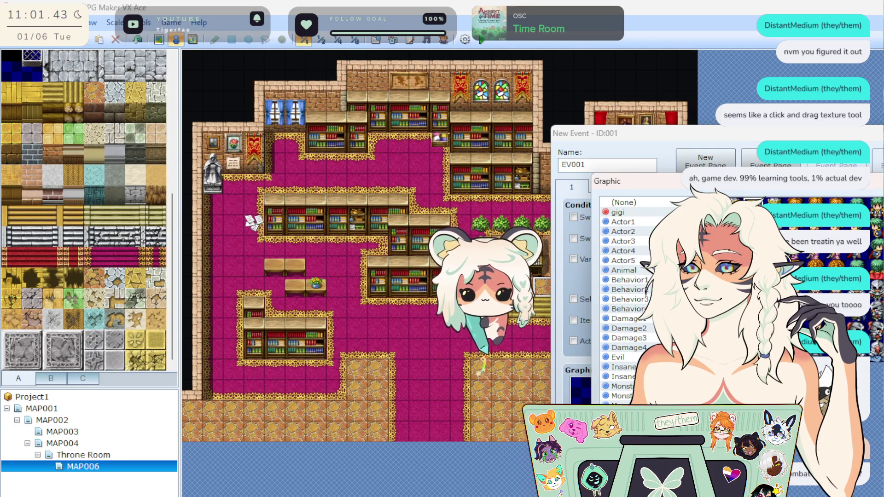
key("Escape")
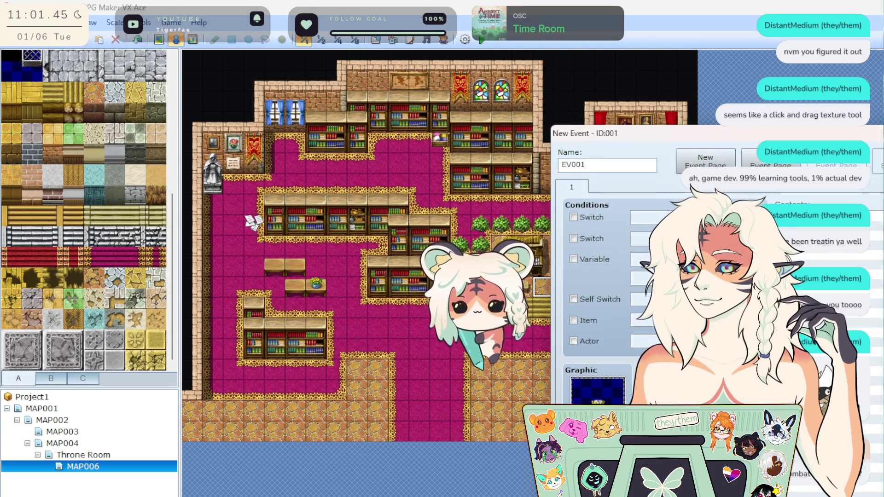
key("Return")
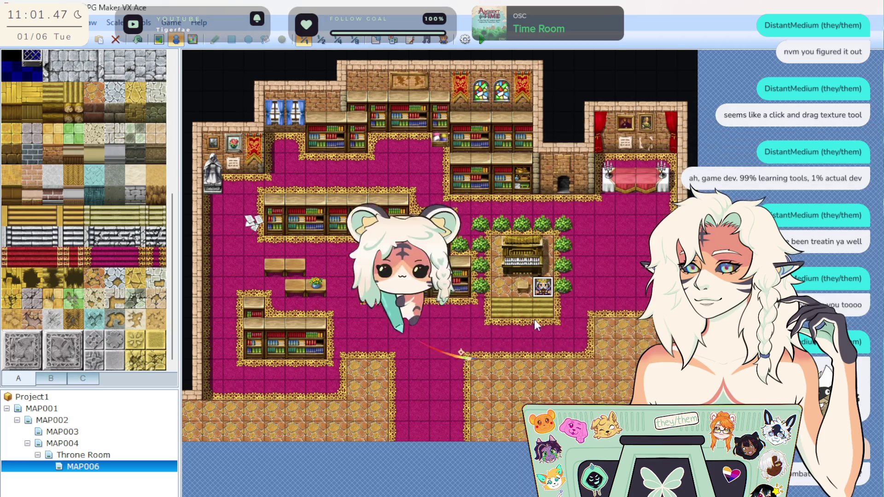
Step: Cut the king event from the library and paste it in front of the Throne Room's throne
right_click(536, 287)
left_click(539, 363)
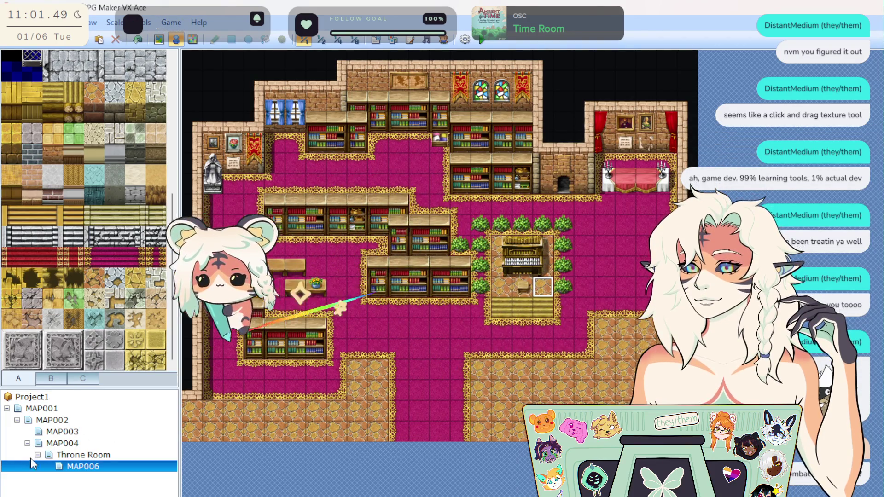
left_click(73, 455)
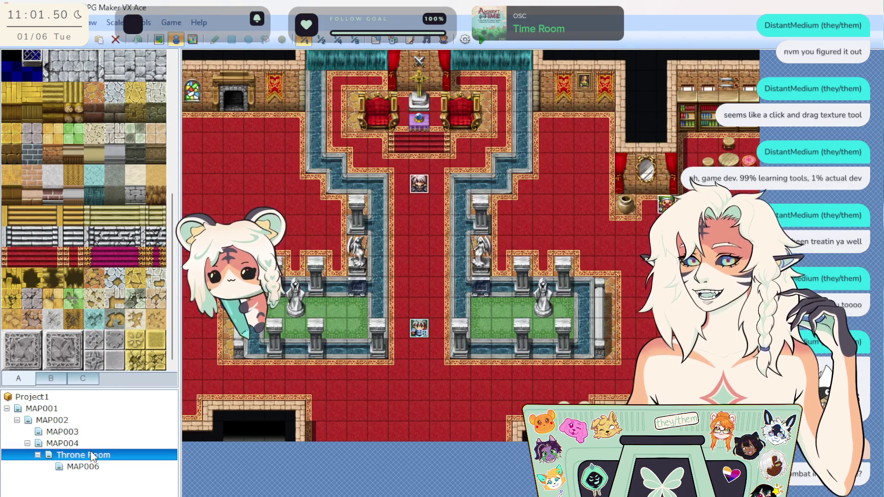
right_click(372, 122)
left_click(431, 186)
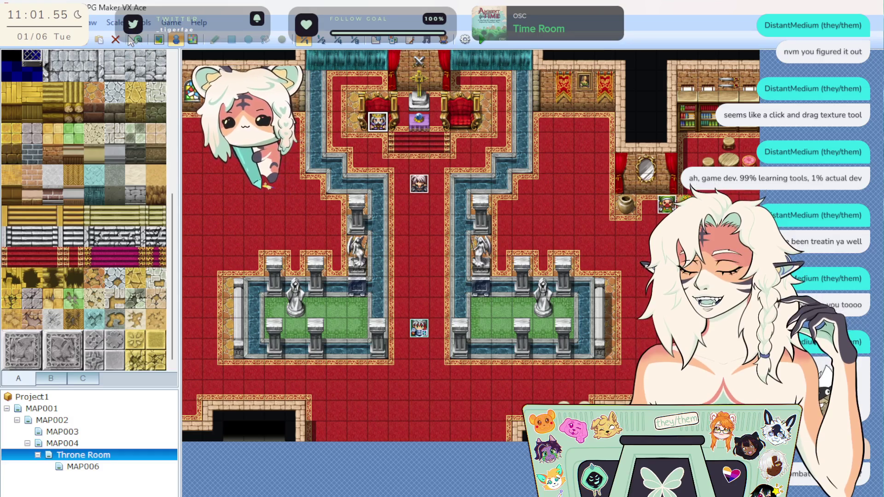
right_click(381, 111)
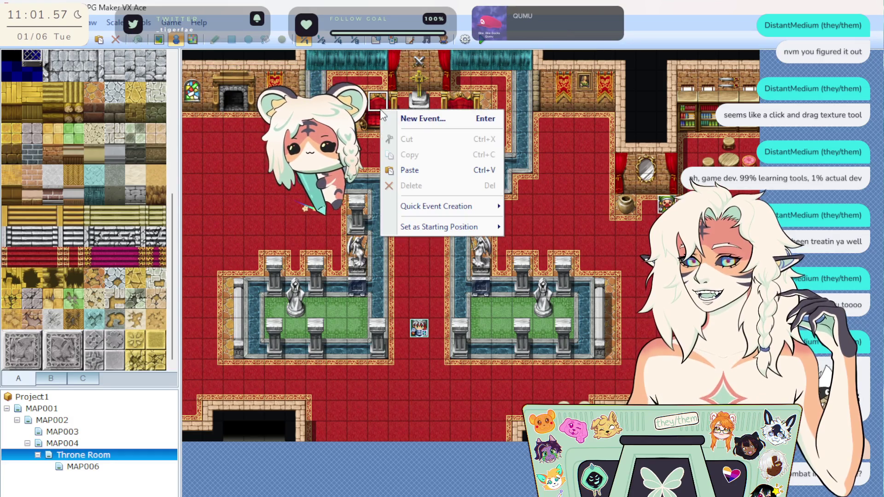
left_click(425, 169)
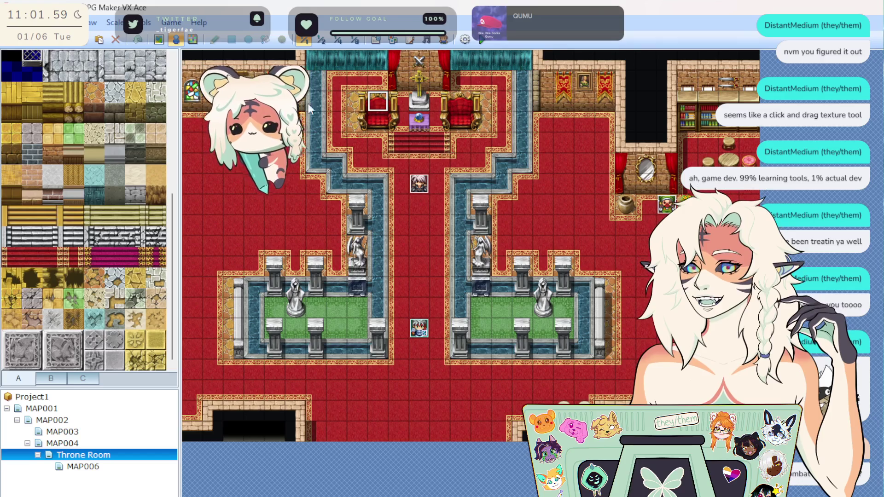
right_click(374, 116)
left_click(413, 182)
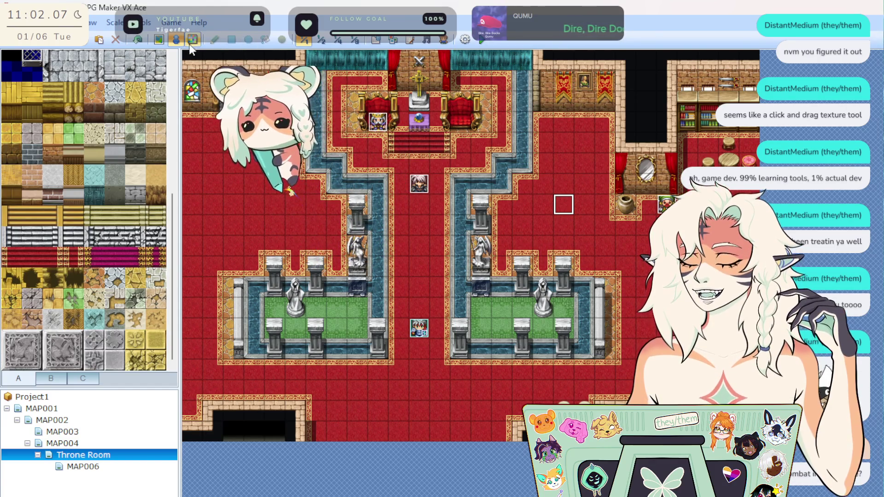
right_click(414, 146)
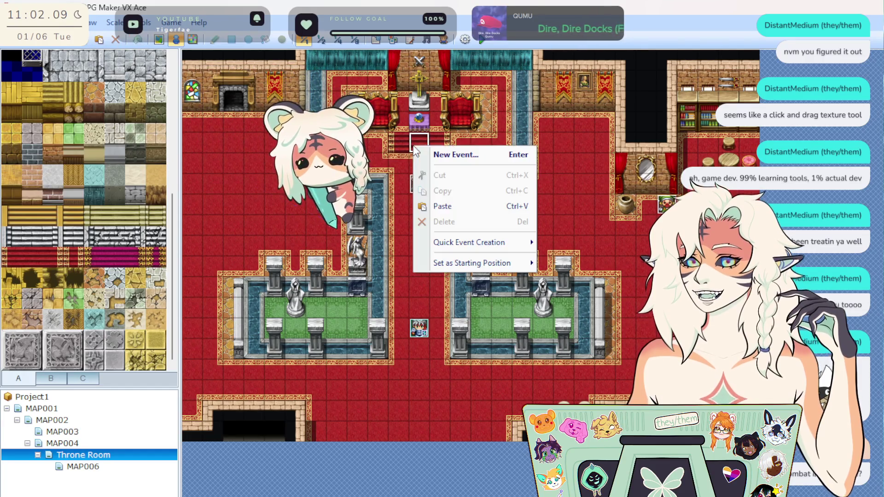
left_click(441, 211)
right_click(414, 145)
left_click(439, 209)
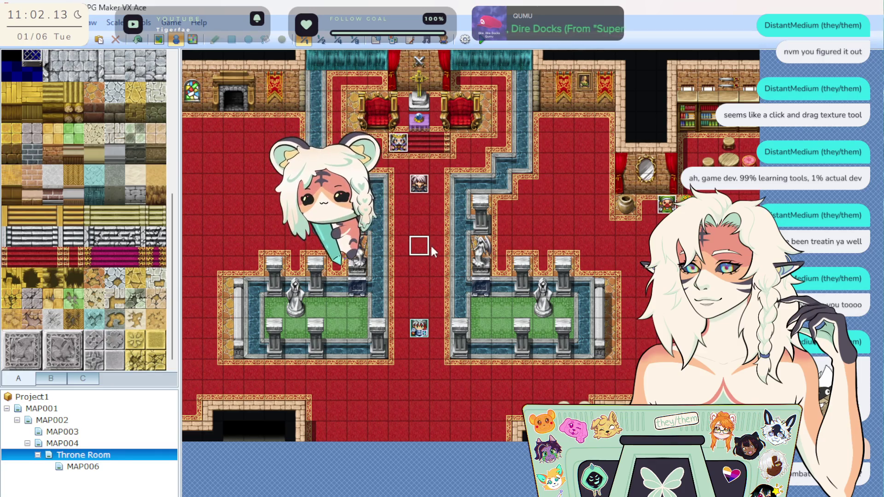
Step: Back on MAP006, set the library entrance tile as the player's starting position
left_click(83, 466)
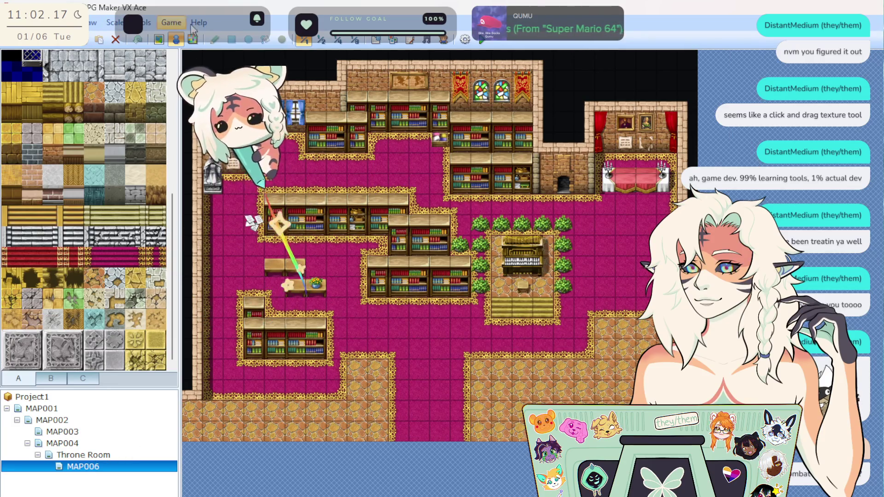
right_click(427, 374)
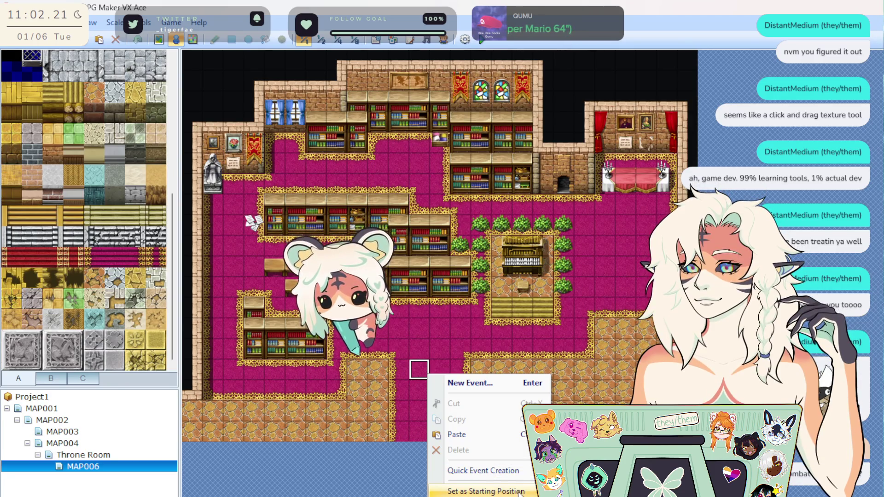
key("Escape")
right_click(442, 391)
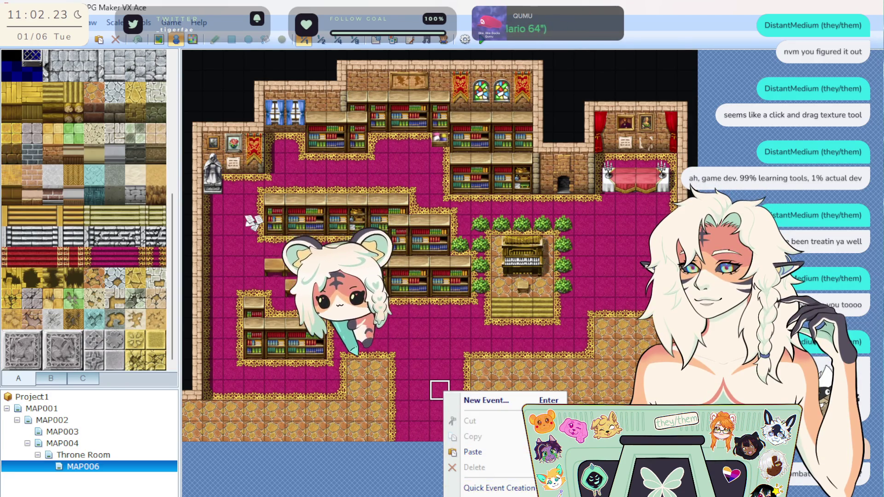
left_click(472, 452)
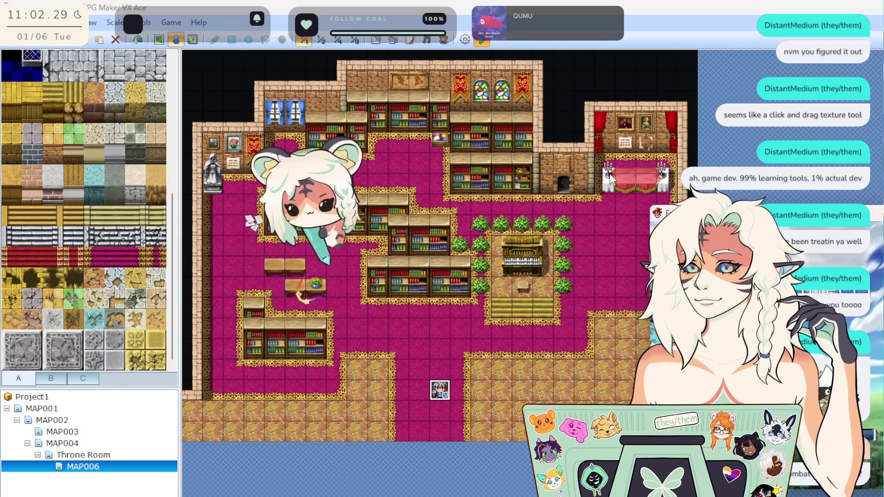
Step: Start a new game in the playtest and walk the hero up toward the piano
mouse_move(348, 267)
left_mouse_down()
mouse_move(306, 253)
mouse_move(299, 240)
left_mouse_up()
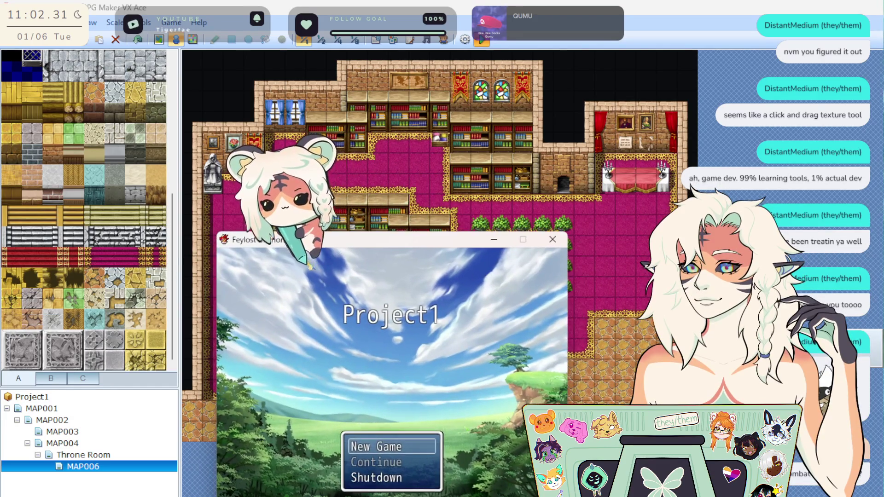
key("Return")
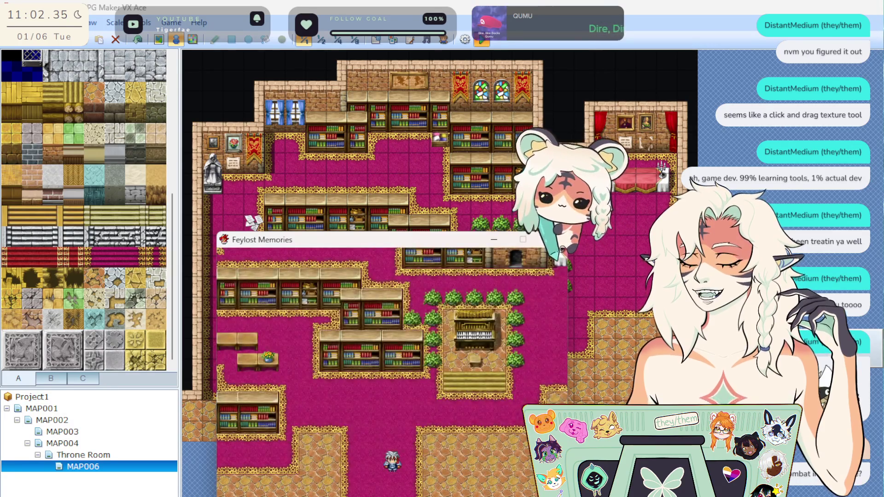
key("Left")
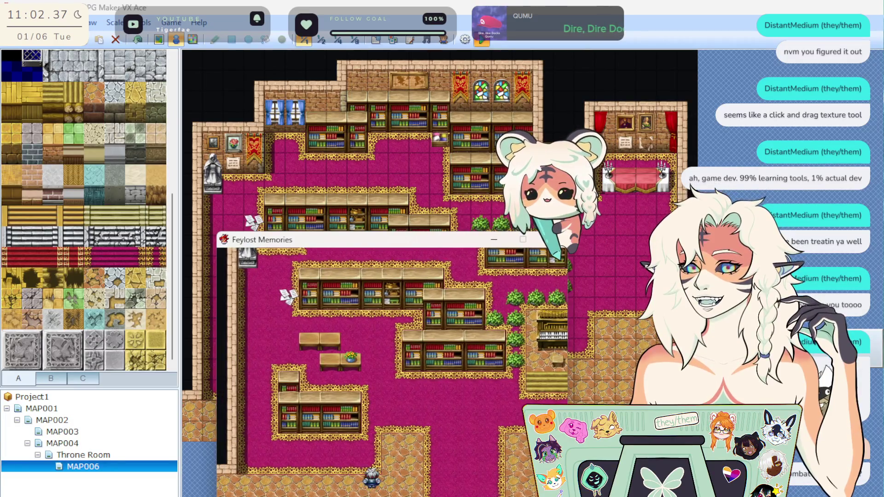
key("Right")
key("Up")
key("Right")
key("Up")
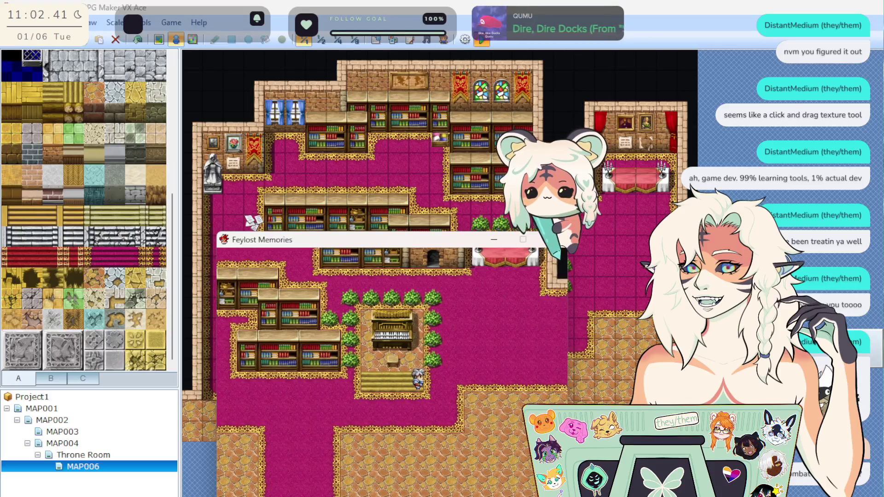
key("Up")
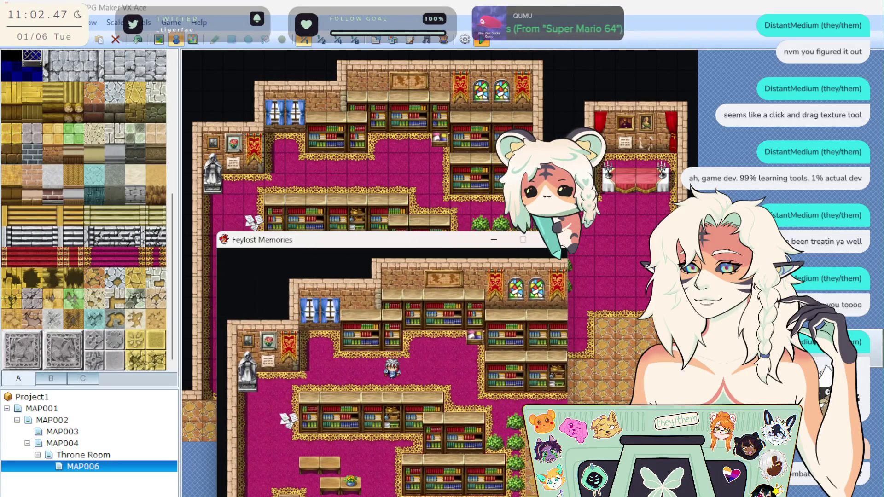
Step: Walk the hero down, right and back across the library, then close the playtest
key("Down")
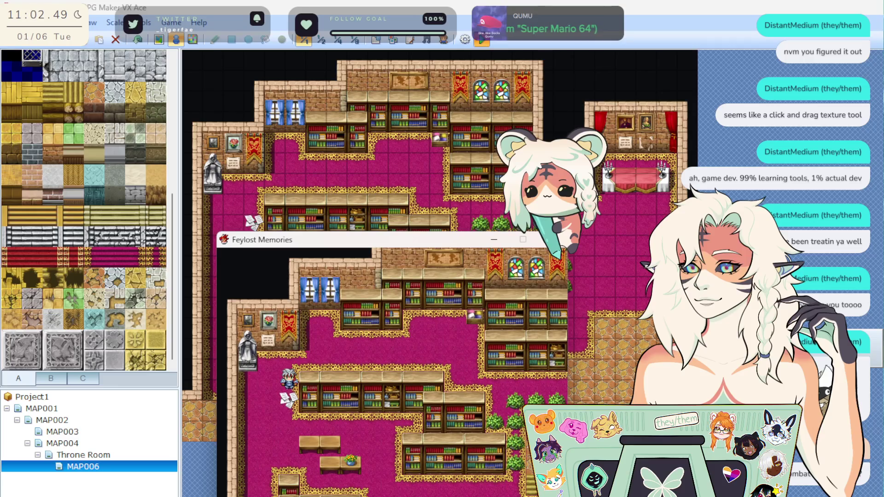
key("Down")
key("Left")
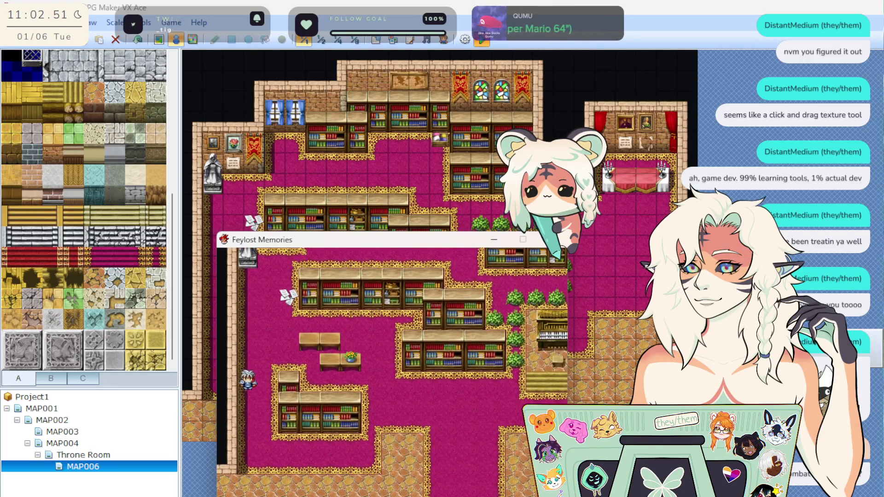
key("Down")
key("Right")
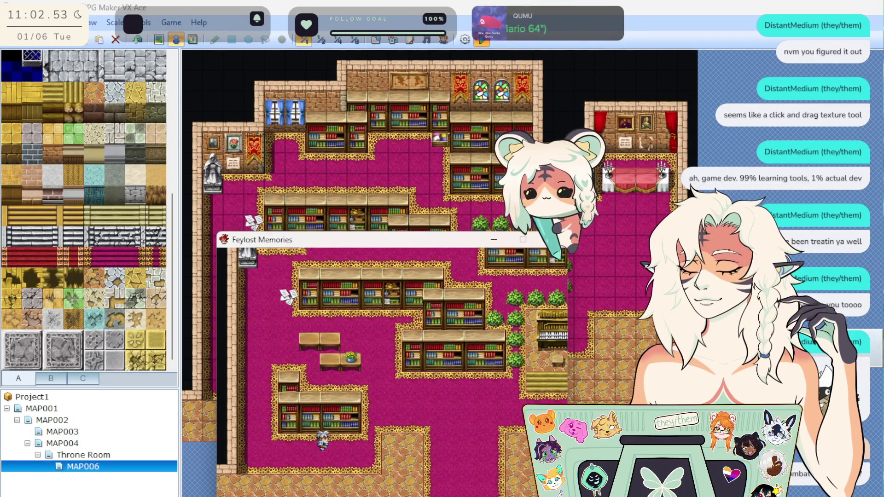
key("Right")
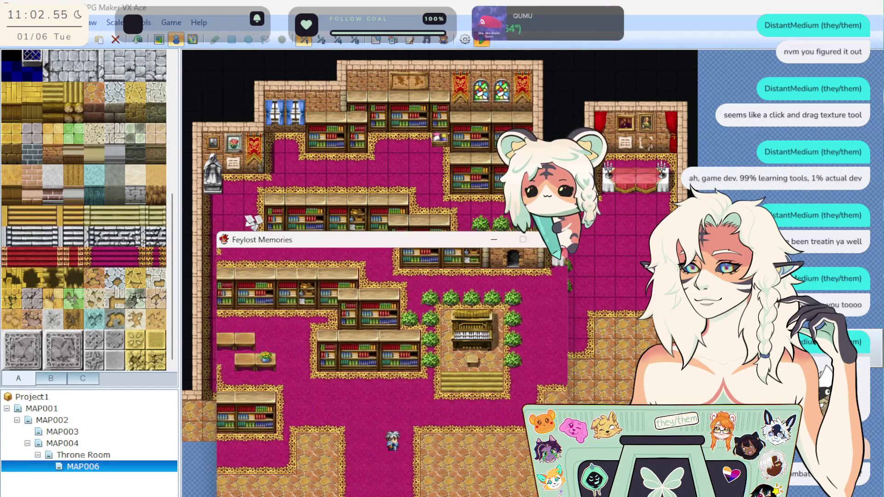
key("Left")
key("Up")
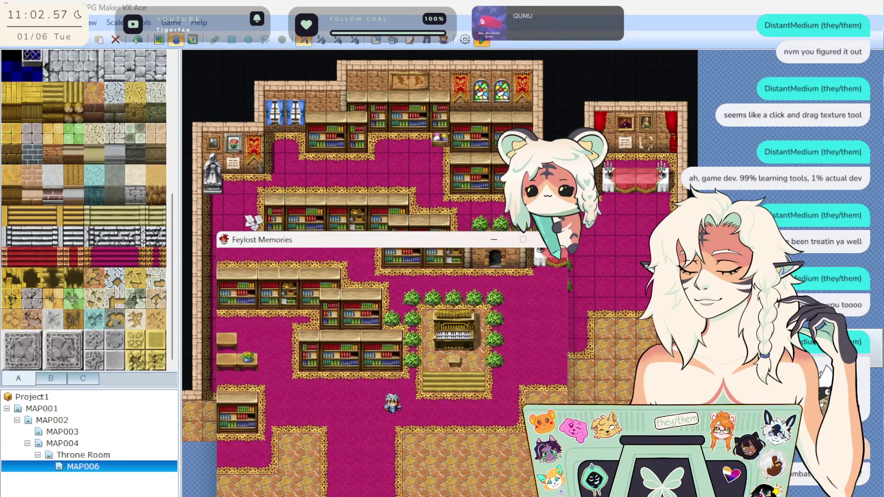
key("Left")
key("Down")
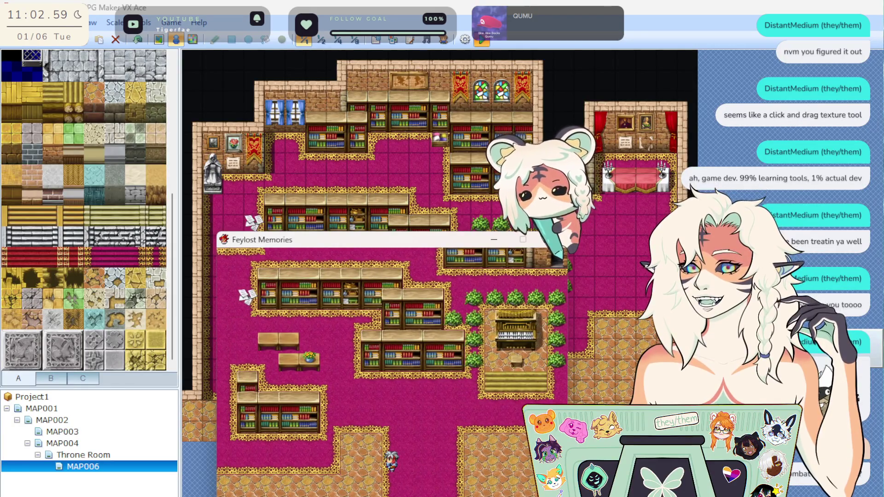
left_click(552, 239)
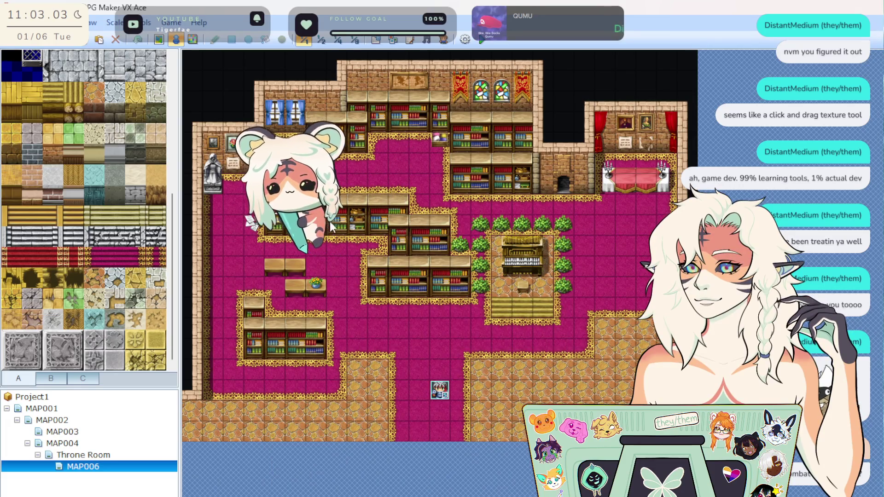
Step: Dismiss the stray tile menus and return to Map painting mode
right_click(364, 228)
left_click(274, 203)
right_click(275, 204)
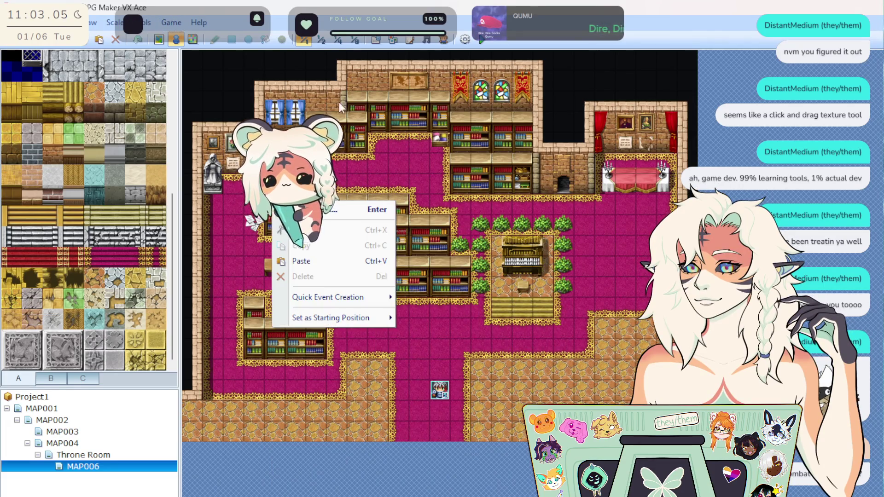
left_click(152, 40)
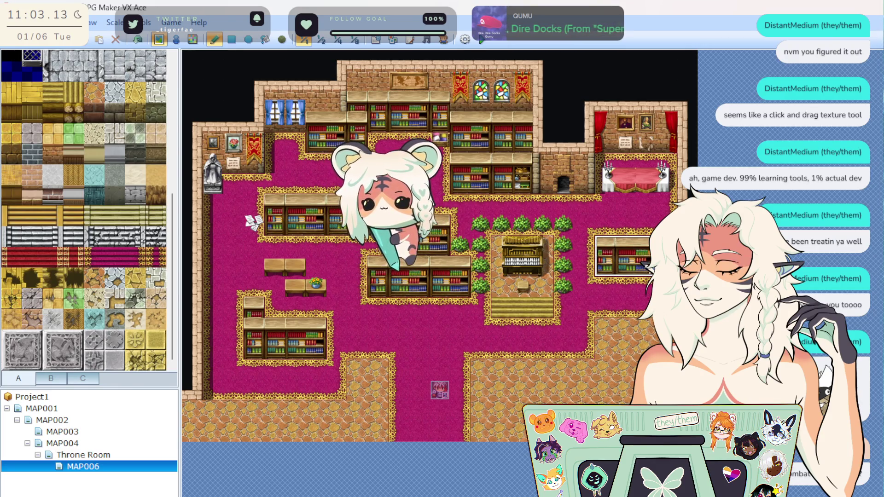
Step: Pick a bookshelf tile, place it in the right room, and patch the carpet with floor
right_click(459, 289)
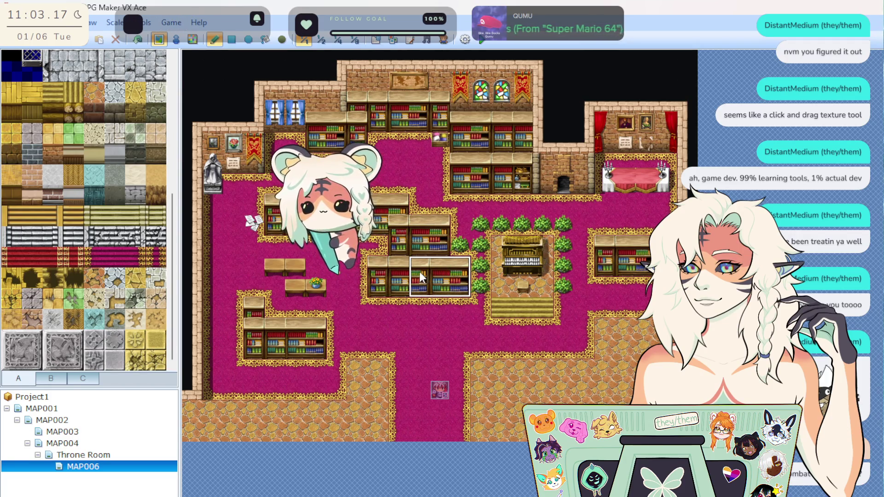
left_click(593, 277)
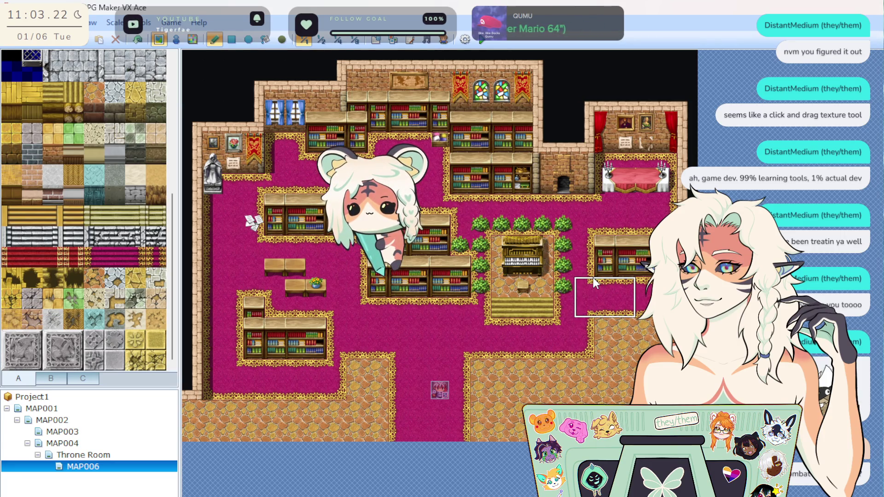
right_click(609, 363)
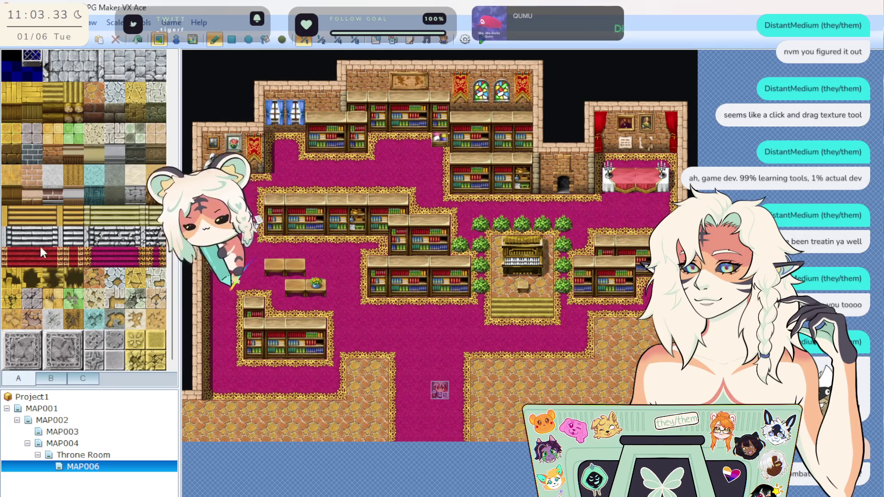
scroll(82, 308, "up", 6)
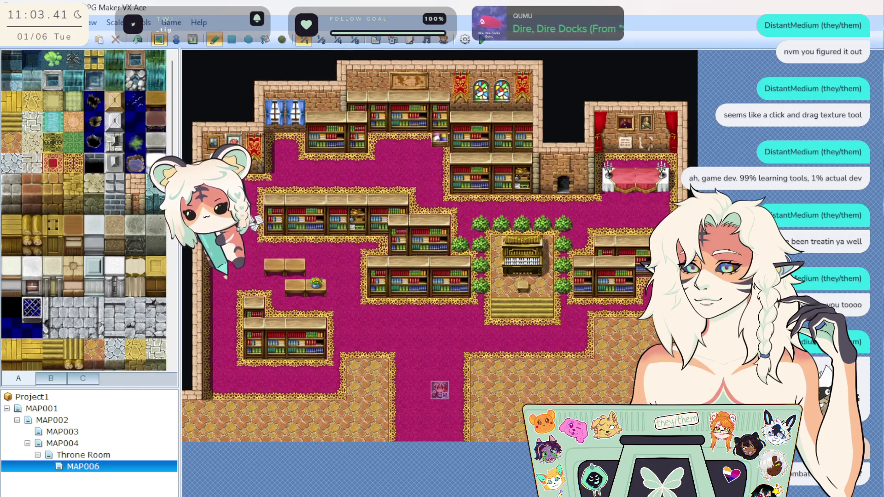
scroll(104, 343, "down", 3)
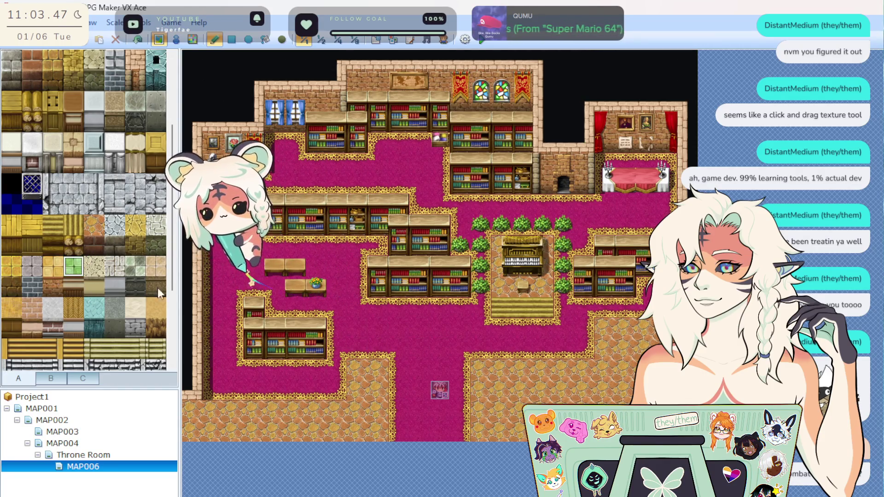
left_click(424, 334)
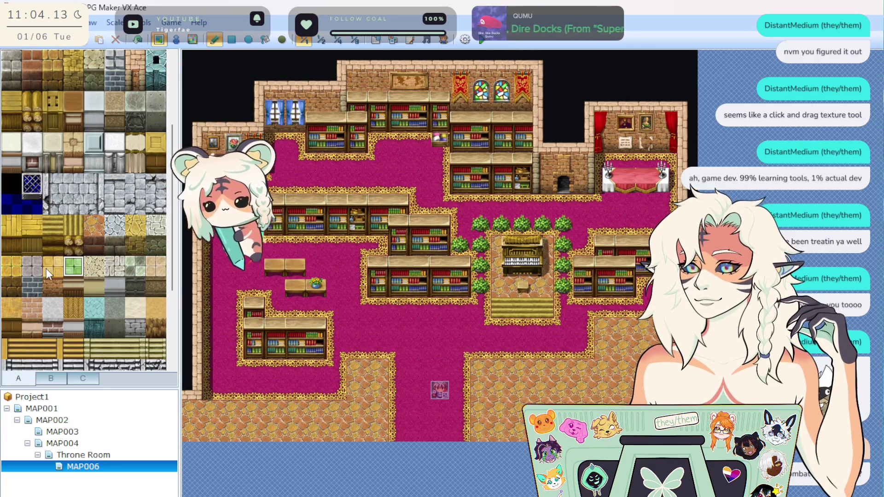
scroll(41, 277, "up", 1)
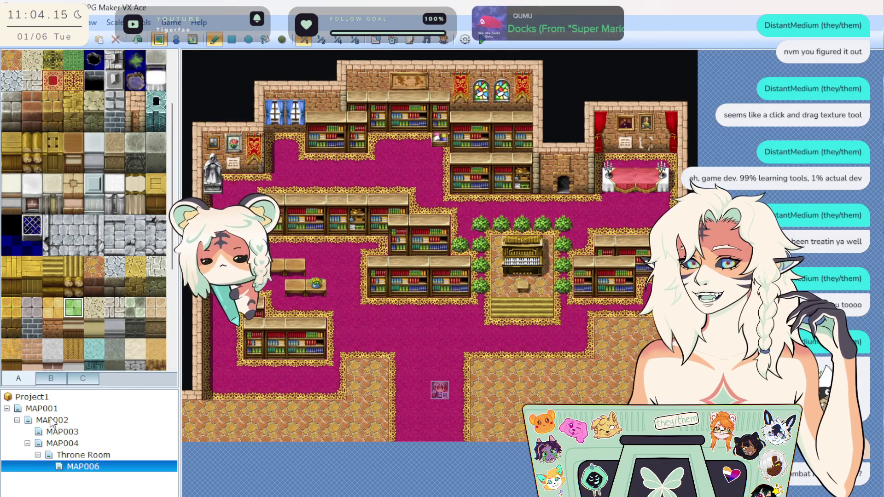
left_click(82, 444)
Step: Select Throne Room in the map tree to load it in the editor
left_click(78, 454)
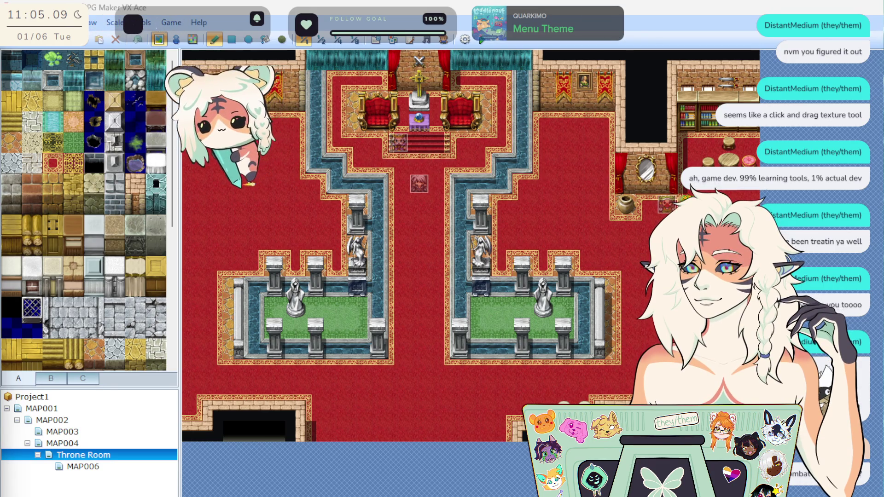
left_click(199, 22)
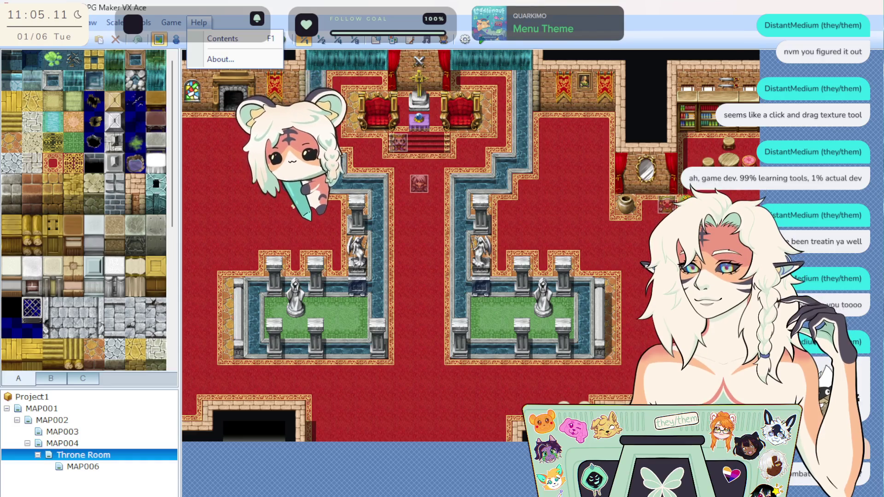
left_click(222, 38)
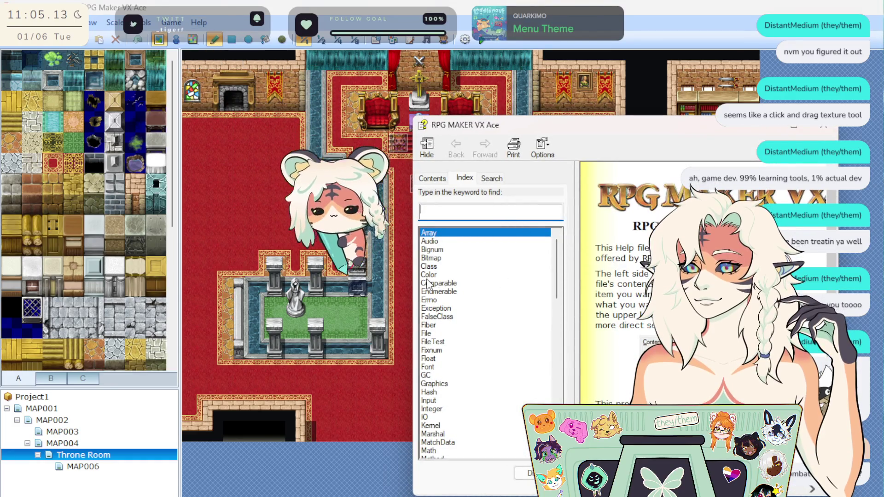
type("map editp")
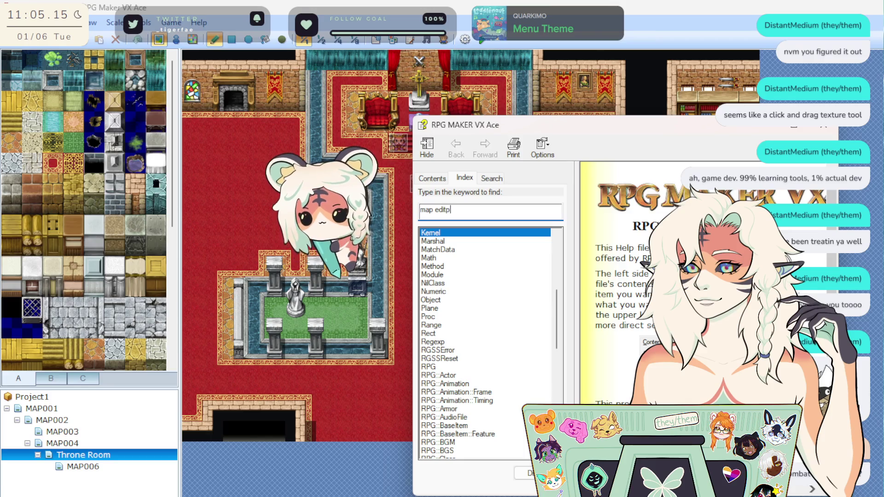
type("or")
key("Return")
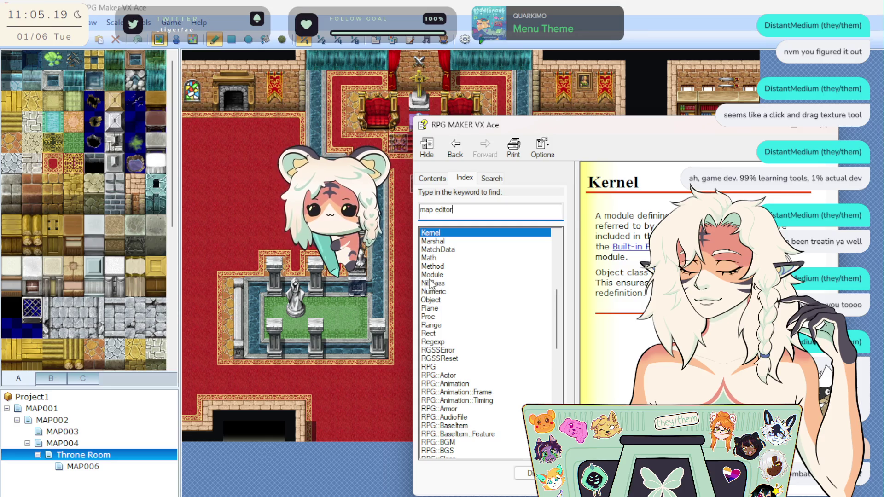
left_click(492, 178)
type("p edi")
key("Return")
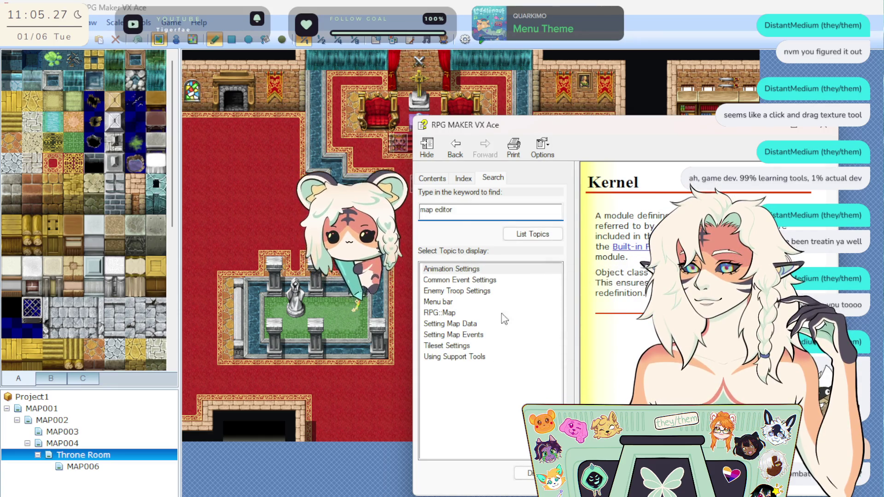
double_click(471, 314)
scroll(616, 276, "down", 4)
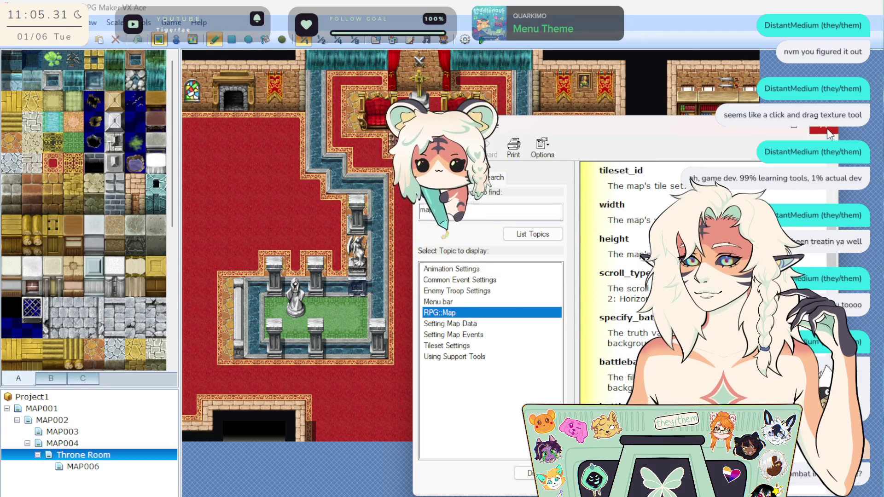
key("alt+Tab")
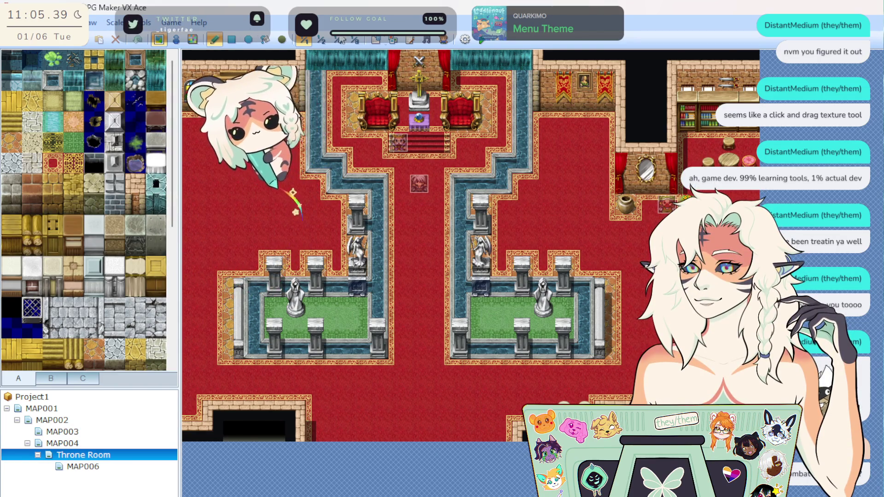
Step: Save the project with File > Save Project
left_click(13, 23)
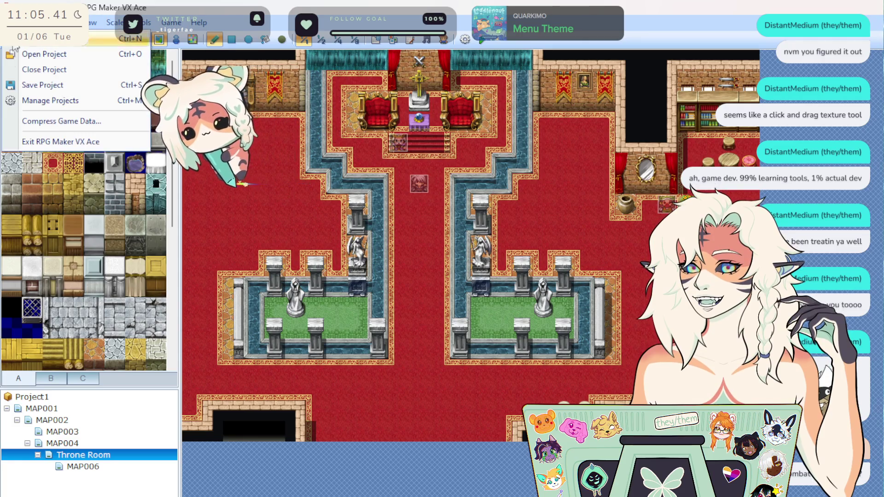
left_click(42, 85)
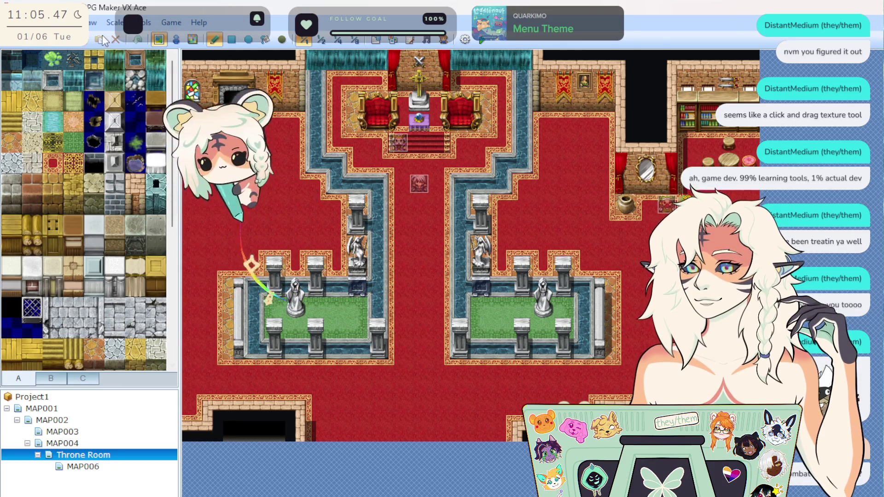
Step: Open the Throne Room's Map Properties, cancel without renaming, then reopen them
right_click(128, 457)
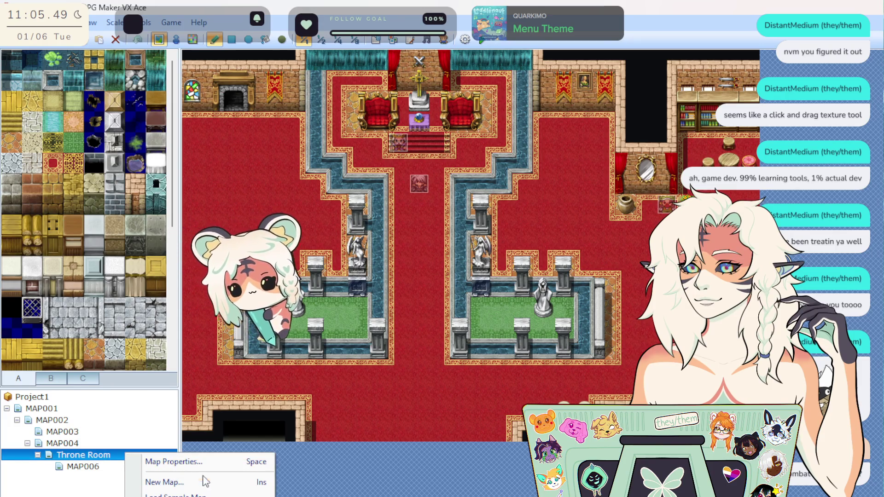
left_click(220, 469)
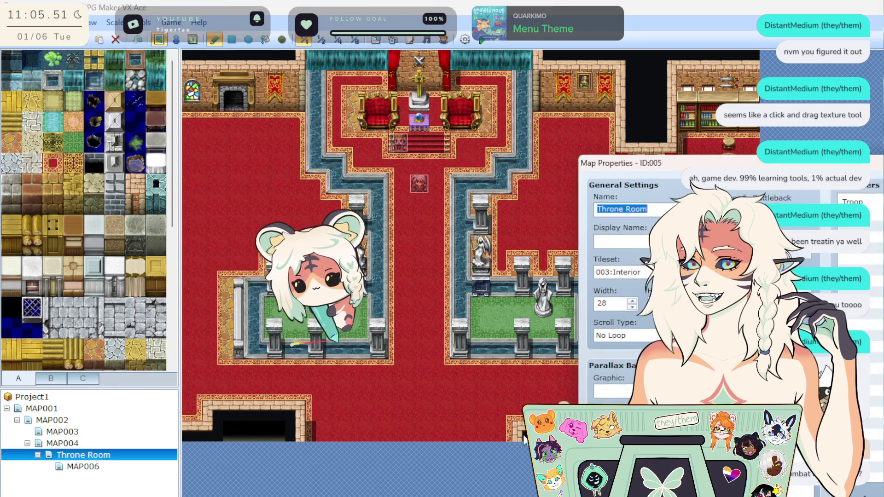
type("yyyy")
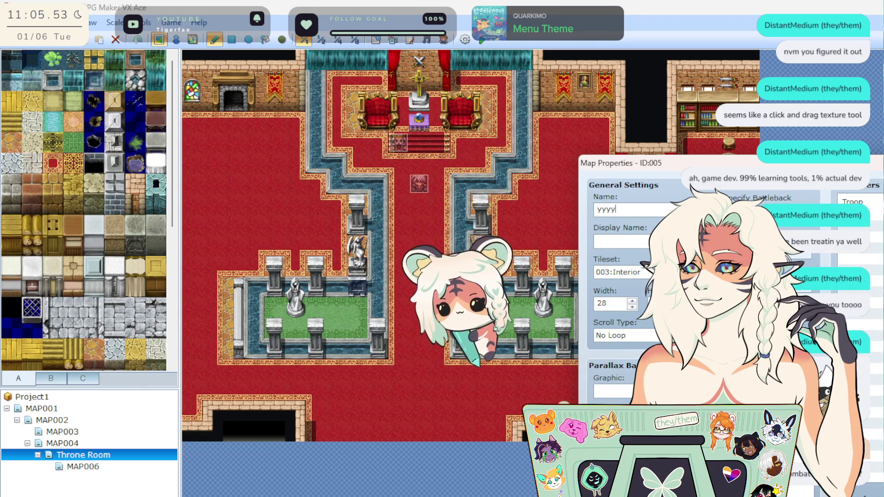
key("Escape")
right_click(95, 456)
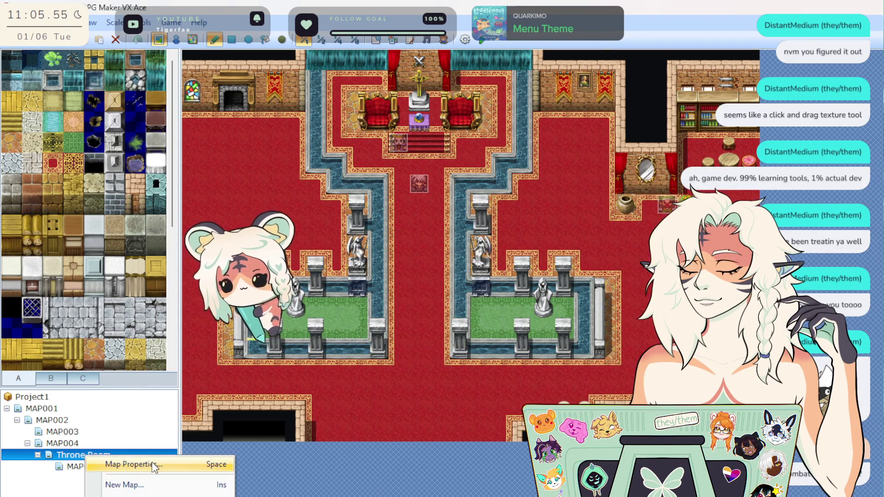
left_click(106, 464)
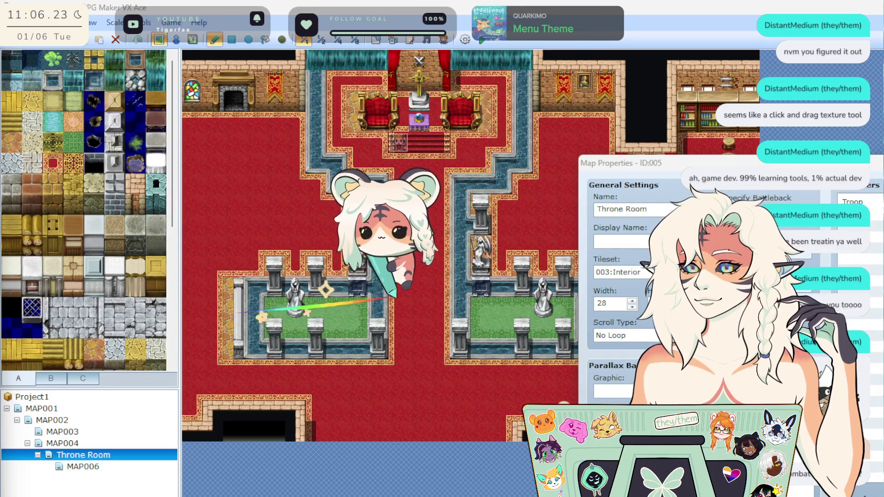
Step: Preview parallax backgrounds (mountains, Ocean2, starry night, orange) and close the picker
left_click(612, 391)
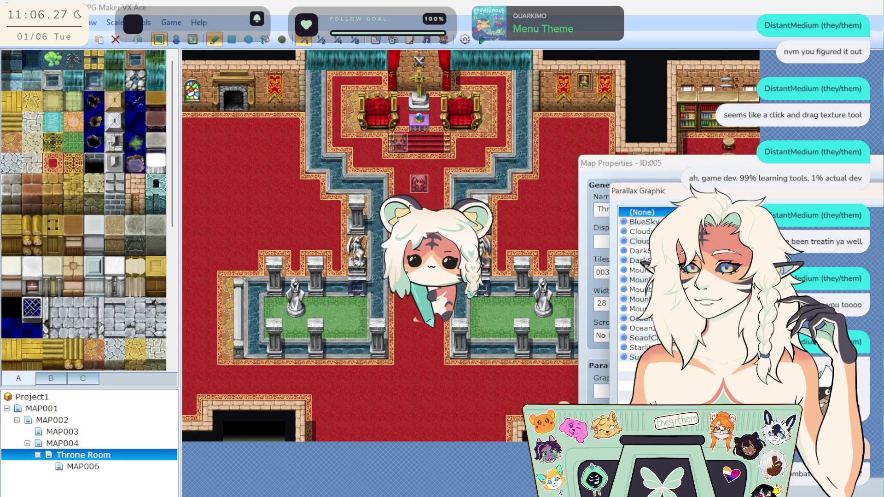
left_click(640, 270)
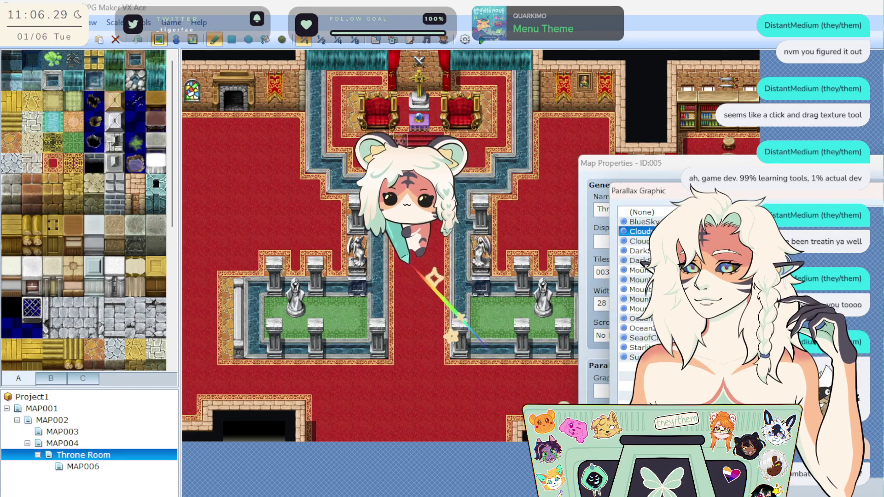
left_click(640, 279)
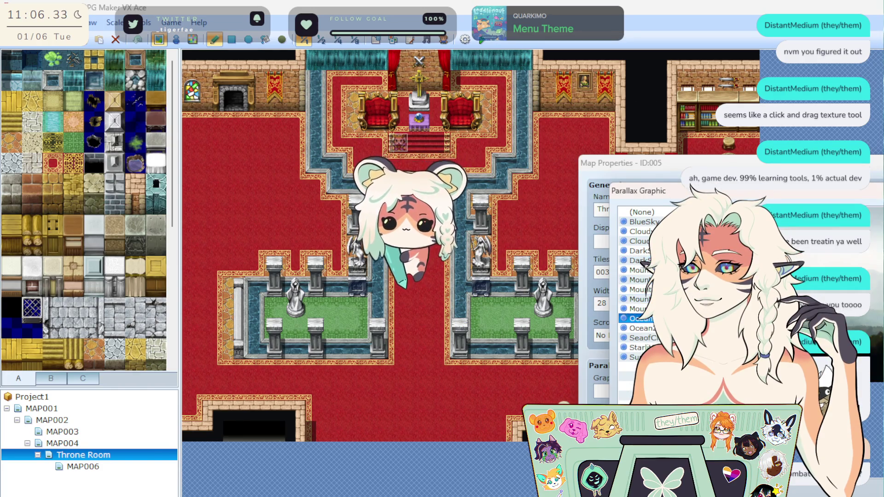
left_click(640, 328)
left_click(640, 347)
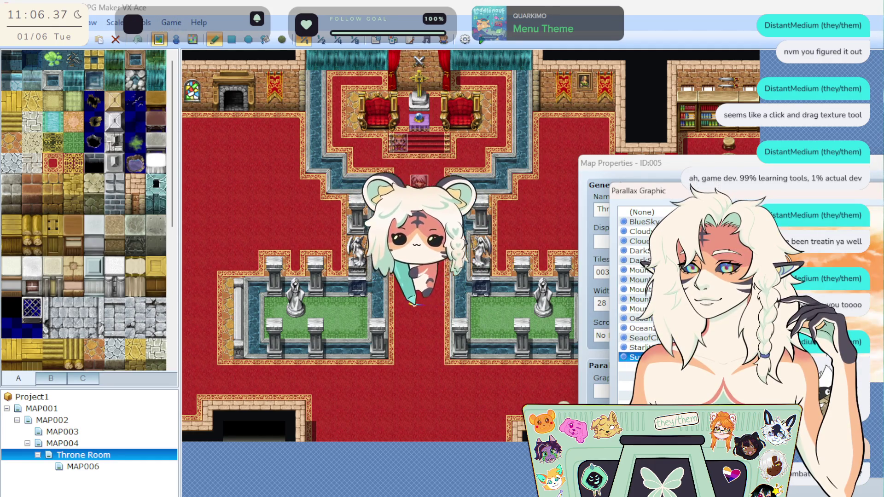
left_click(639, 356)
key("Return")
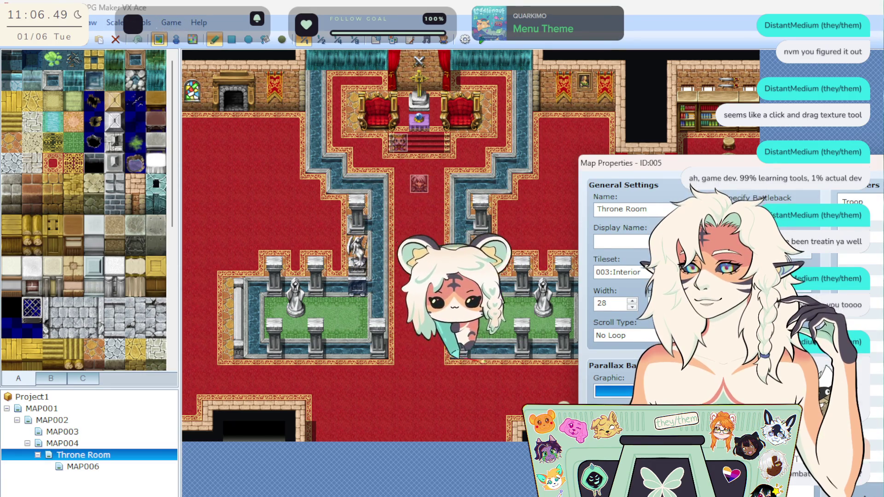
Step: Keep 003:Interior as the Throne Room's tileset
left_click(440, 336)
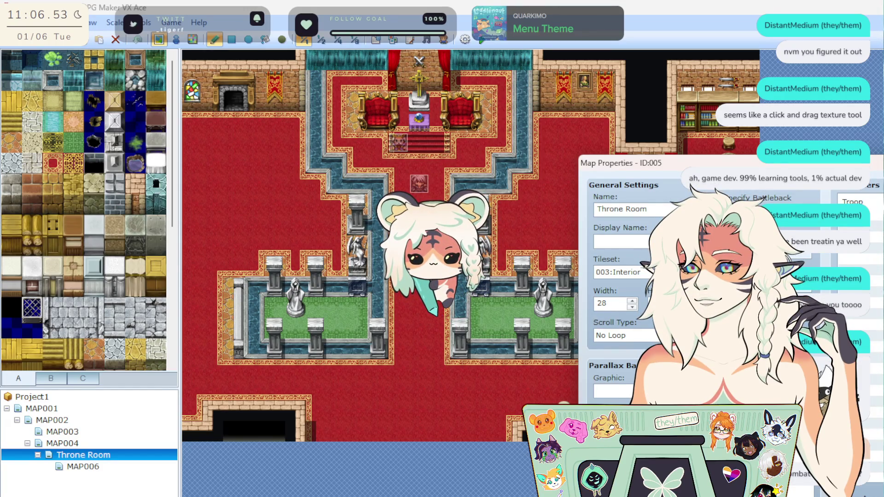
left_click(622, 271)
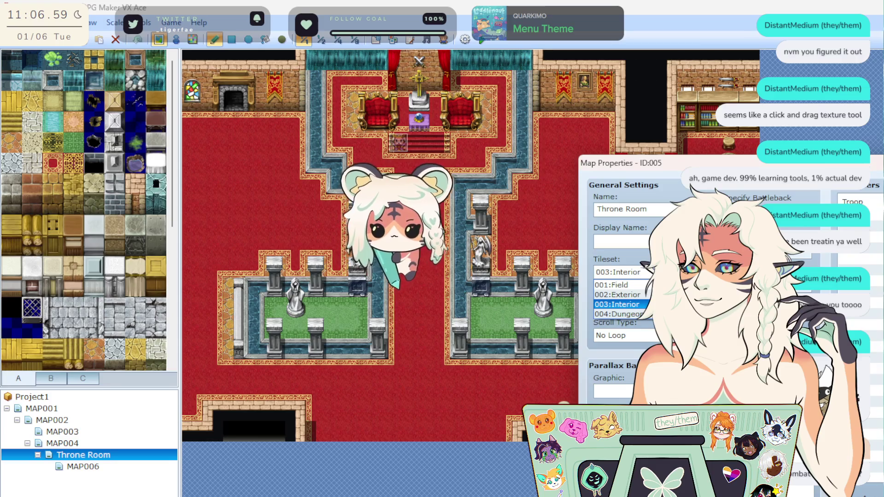
left_click(638, 304)
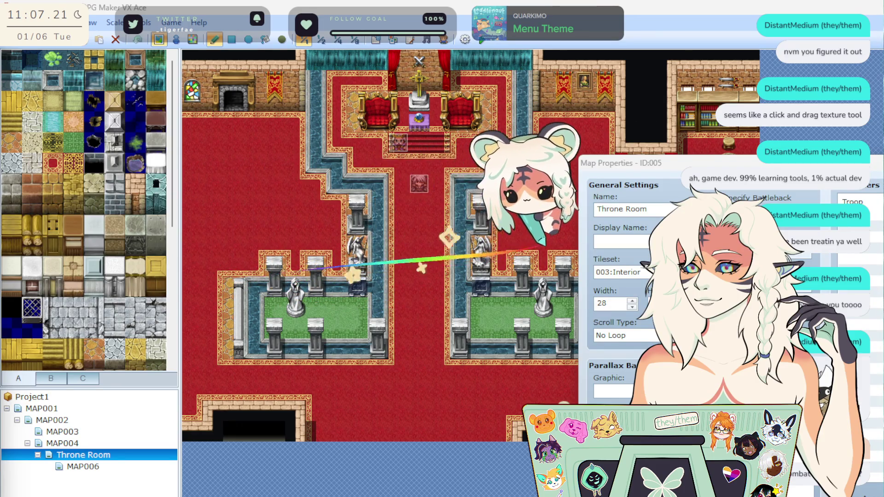
Step: Close Map Properties and select teal, grey and stone tiles from the tile palette
key("Return")
scroll(78, 241, "down", 5)
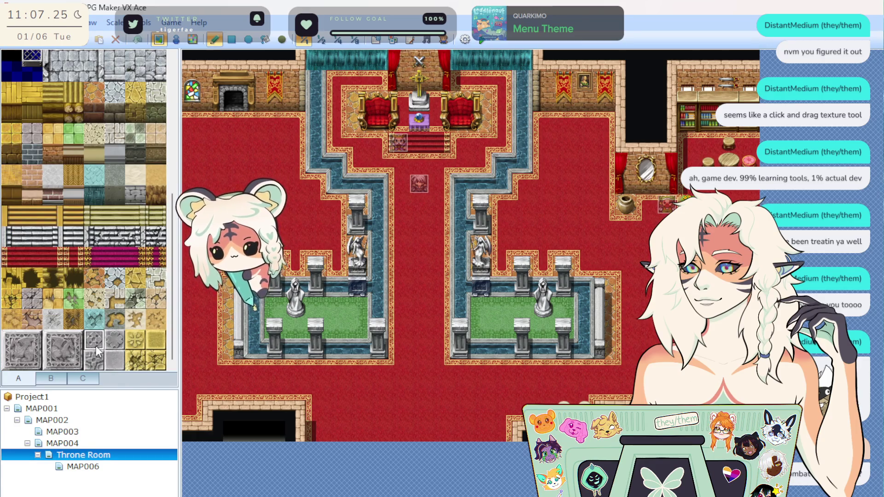
left_click(90, 325)
left_click(89, 344)
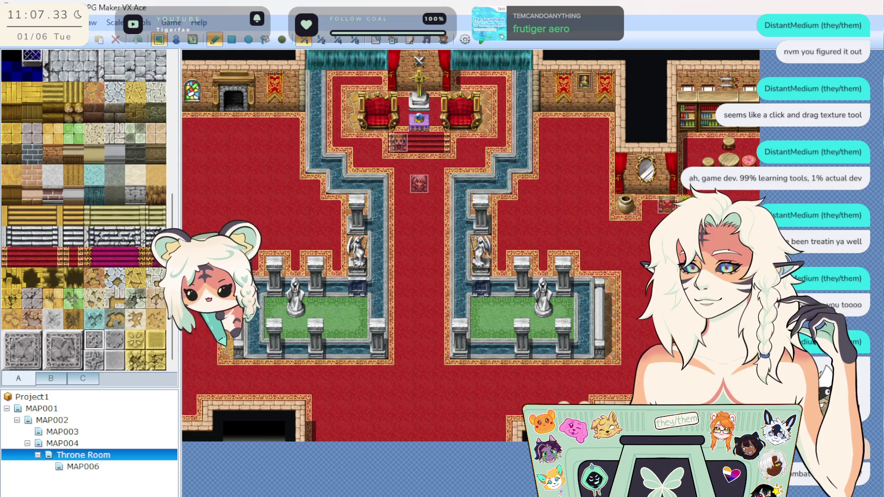
left_click(94, 71)
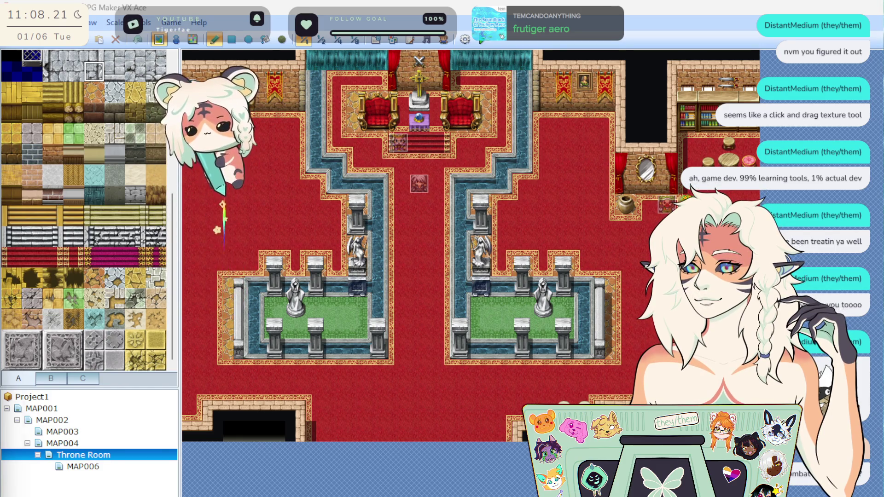
key("alt+Tab")
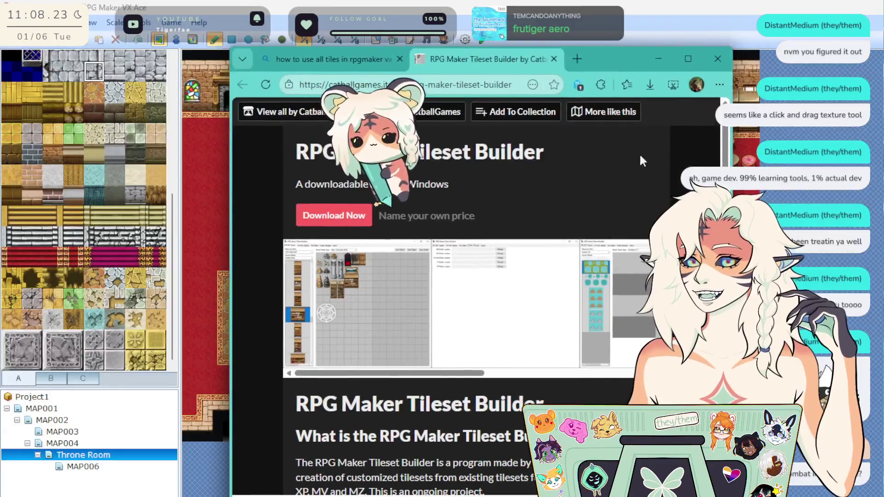
scroll(499, 394, "down", 6)
scroll(468, 432, "up", 5)
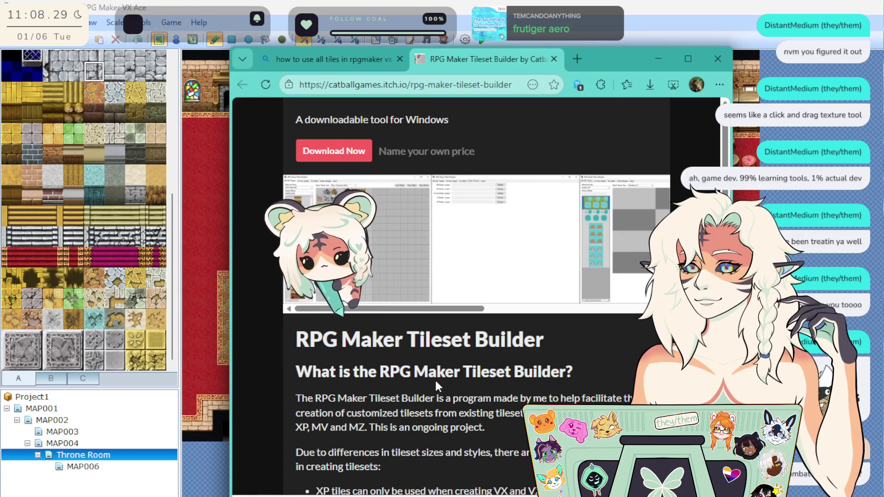
scroll(435, 378, "down", 4)
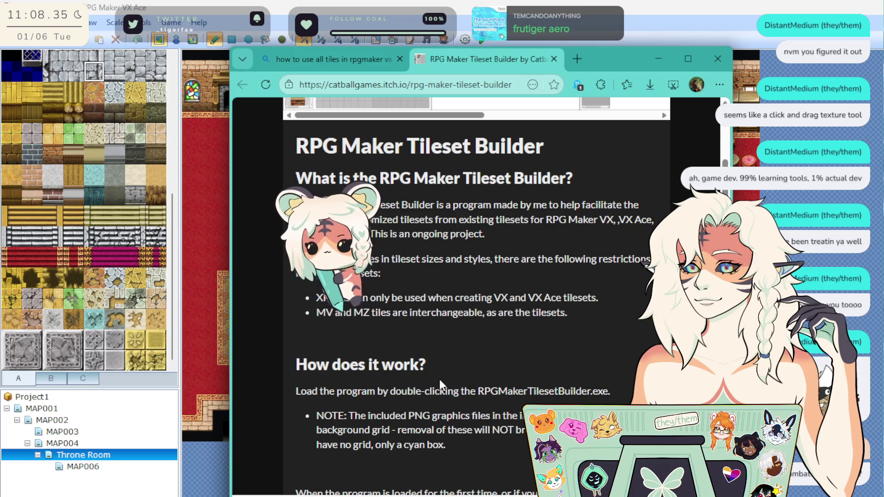
scroll(439, 379, "down", 5)
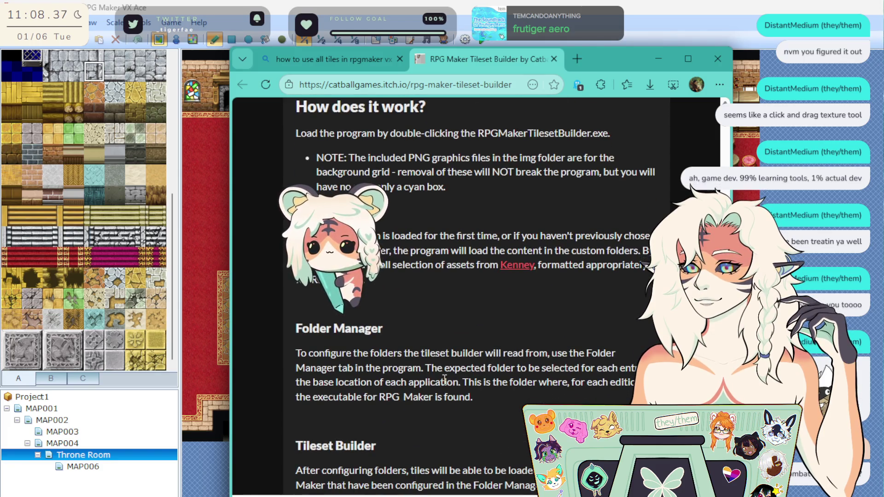
scroll(453, 376, "down", 10)
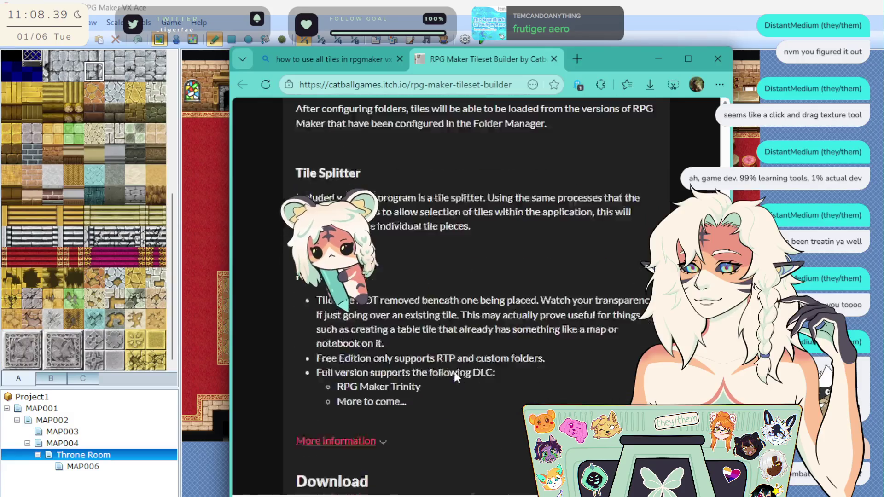
scroll(588, 392, "up", 10)
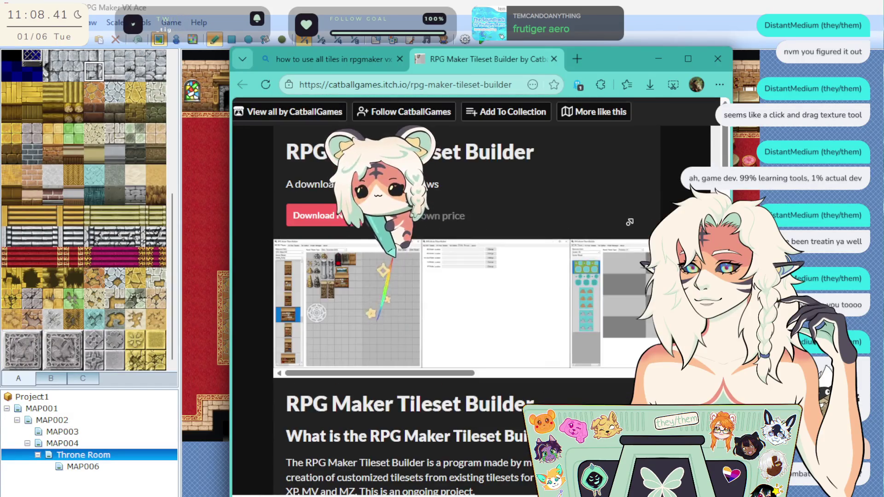
middle_click(568, 205)
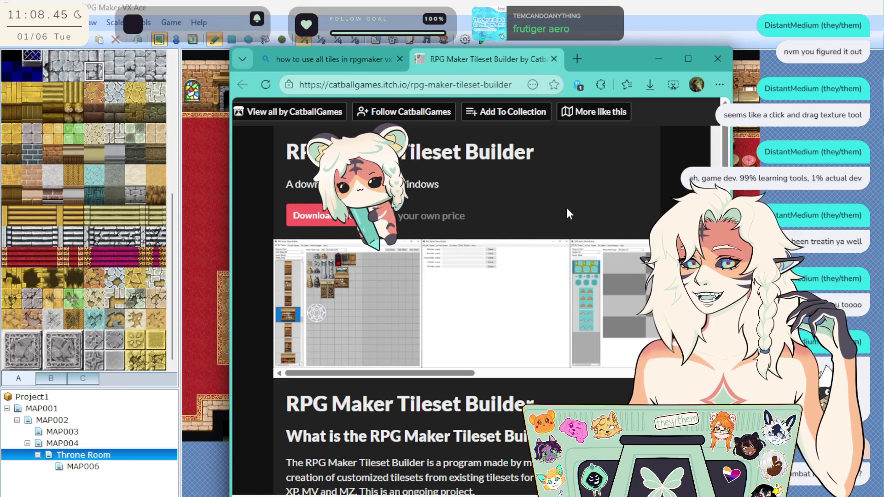
left_click(306, 215)
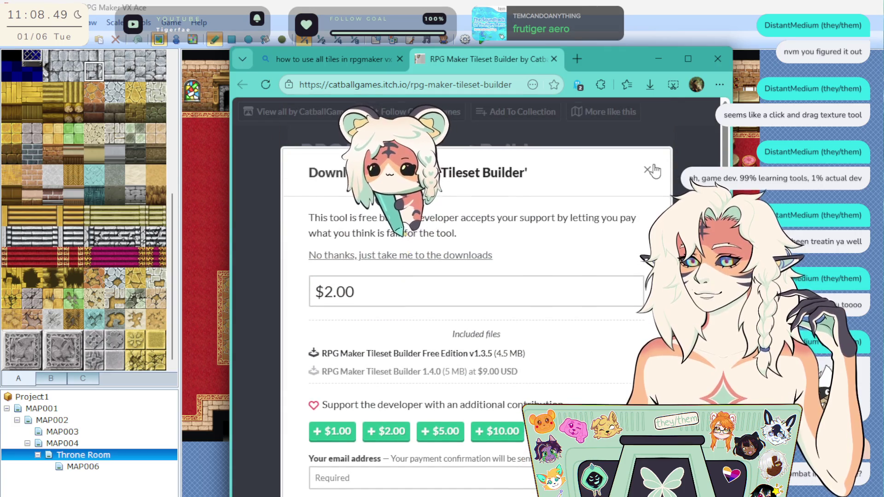
left_click(643, 174)
scroll(620, 208, "down", 4)
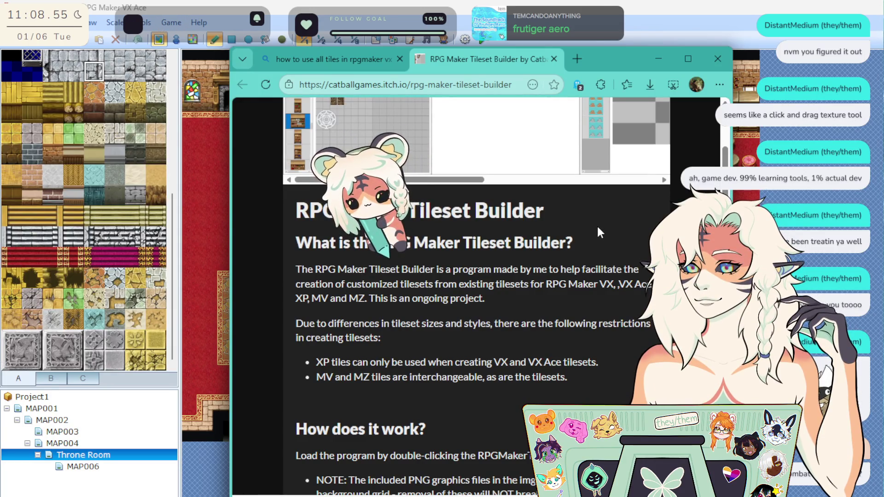
scroll(585, 246, "up", 4)
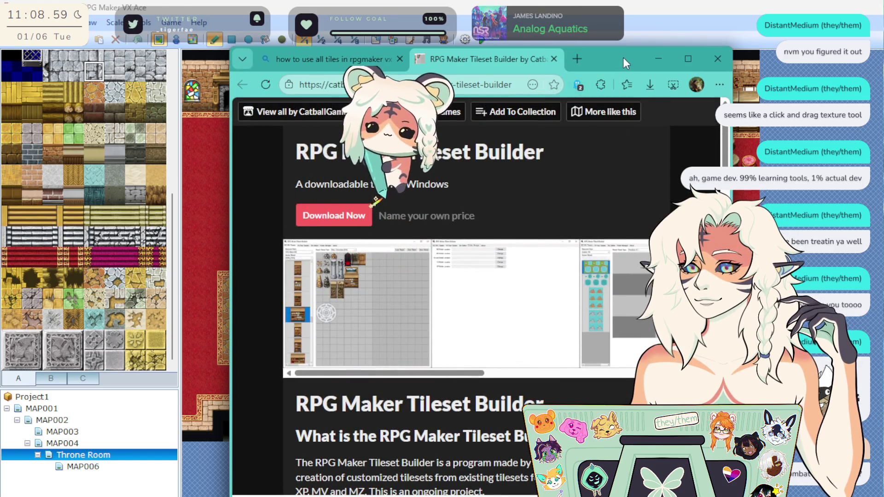
left_click_drag(623, 58, 0, 57)
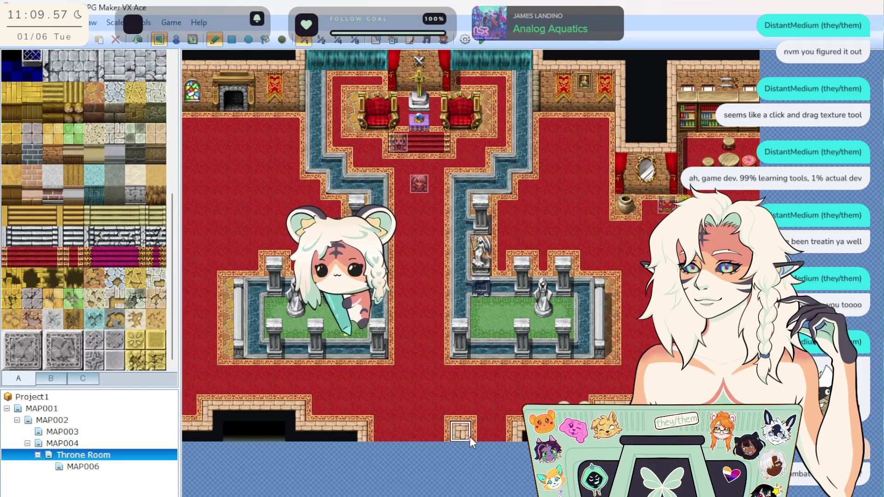
Step: Paint two runs of wall tiles along the Throne Room's bottom edge, then load MAP006
left_click_drag(469, 436, 501, 439)
left_click_drag(386, 435, 348, 429)
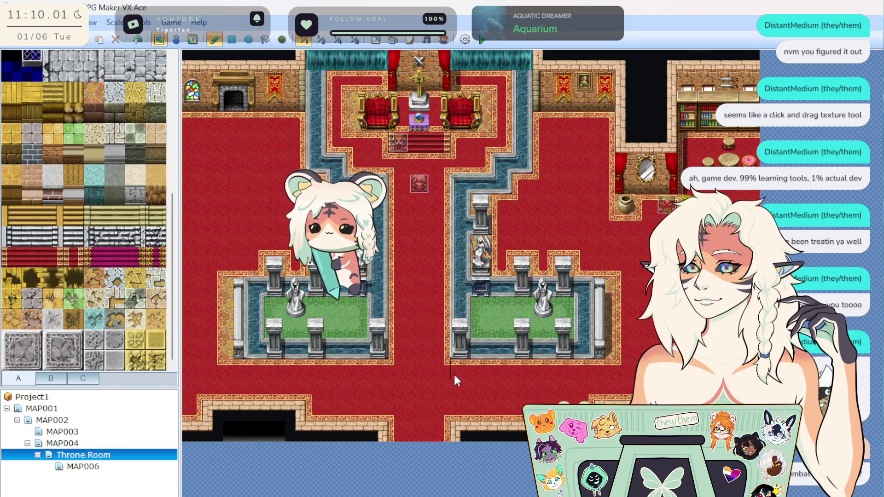
left_click(83, 466)
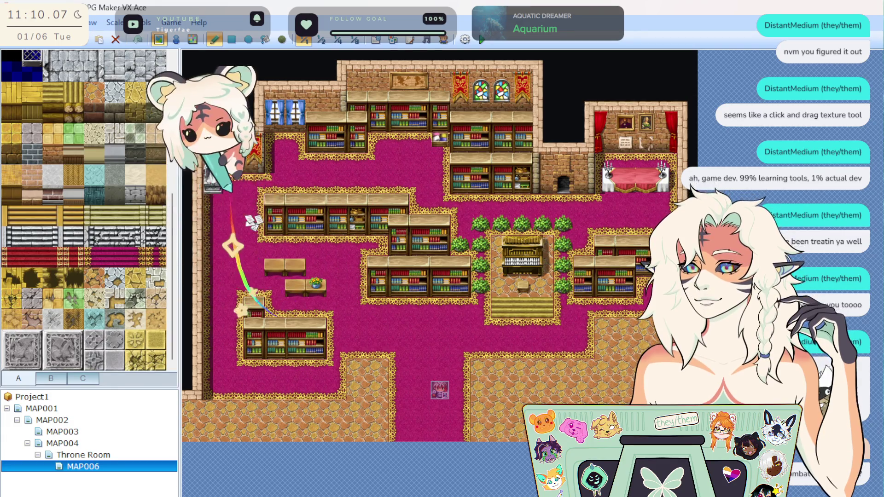
Step: Review the library reference screenshot in Edge, close its tab, and minimize the browser
key("alt+Tab")
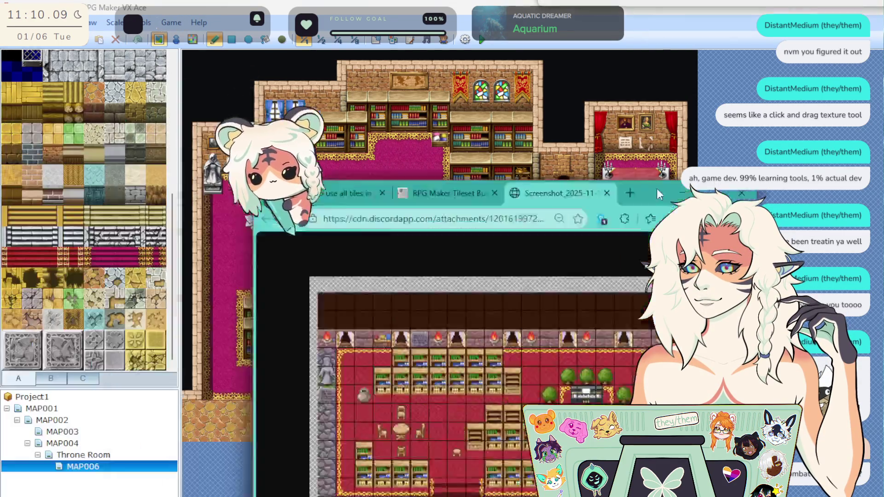
left_click_drag(599, 207, 635, 29)
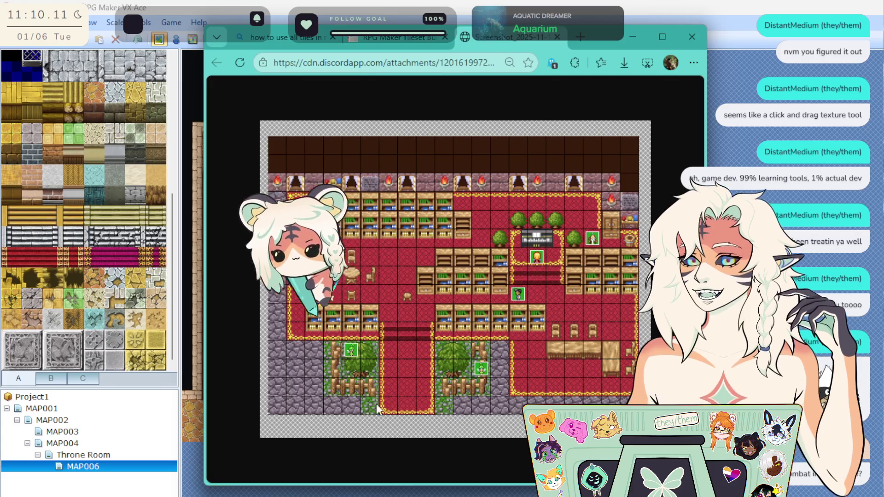
left_click(557, 37)
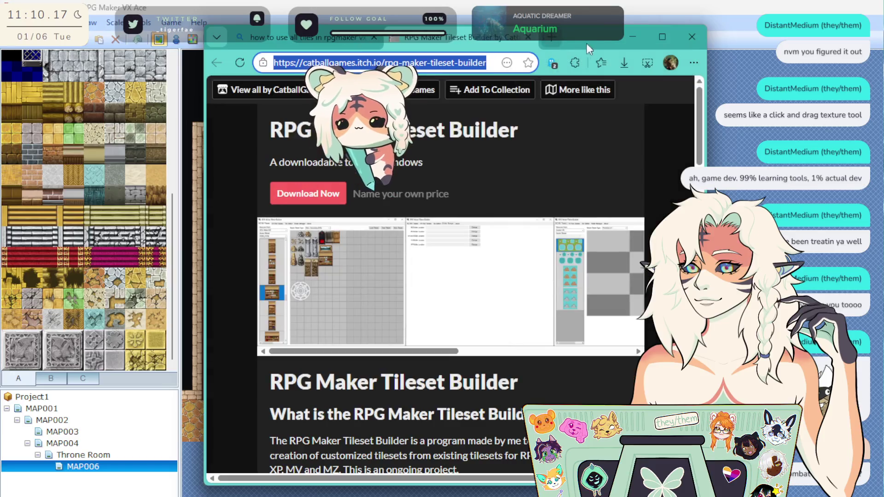
left_click(629, 37)
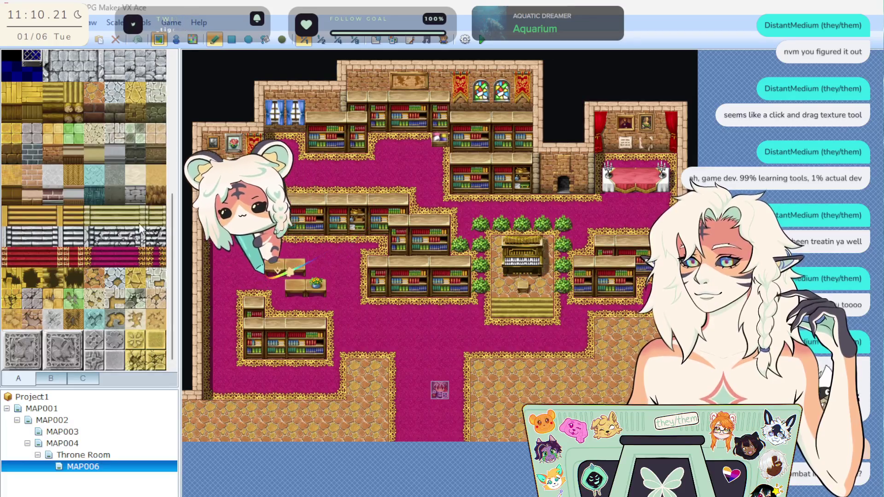
Step: Paint brick wall along the library's lower-left edge and the bottom map row
scroll(93, 257, "up", 5)
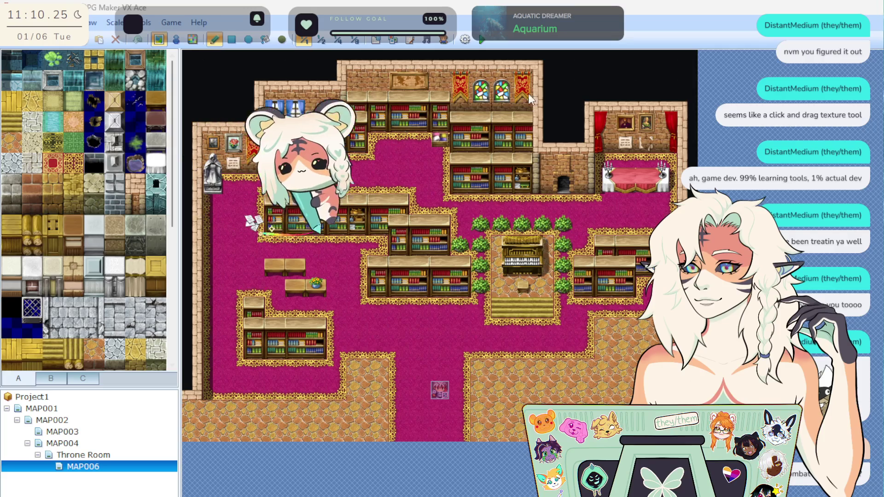
mouse_move(211, 409)
left_mouse_down()
mouse_move(253, 417)
mouse_move(205, 413)
left_mouse_up()
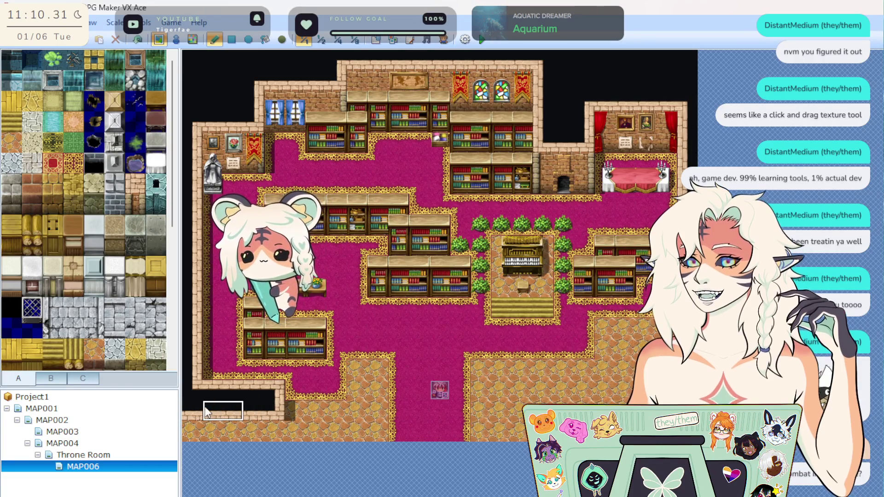
right_click(211, 436)
left_click_drag(211, 436, 286, 436)
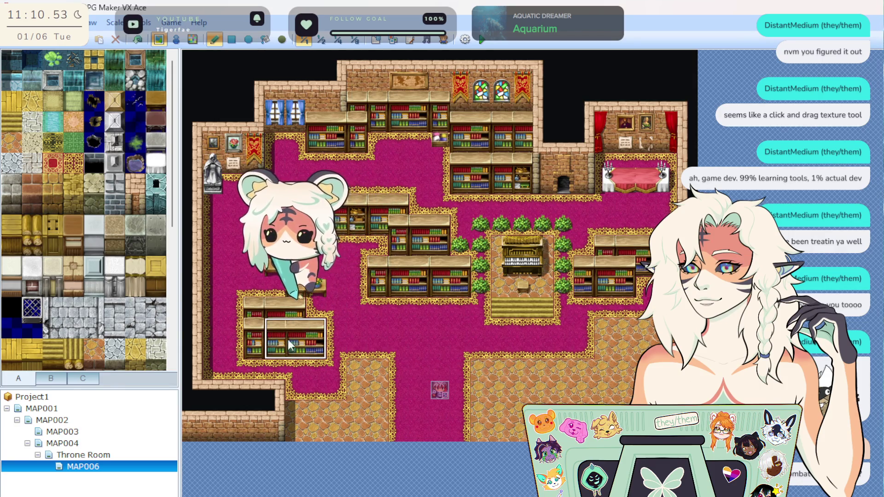
Step: Stamp bookshelf tiles onto the lower-right stone floor, including a shelf of objects
left_click(480, 348)
left_click(542, 348)
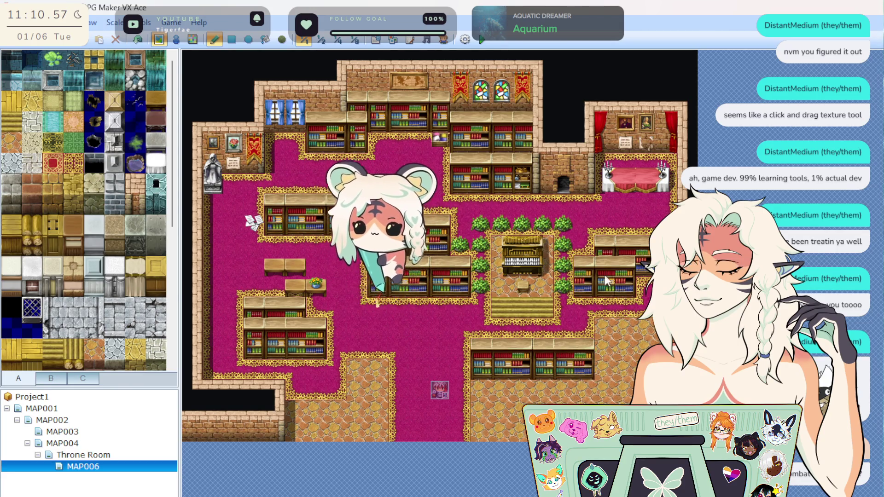
left_click(564, 364)
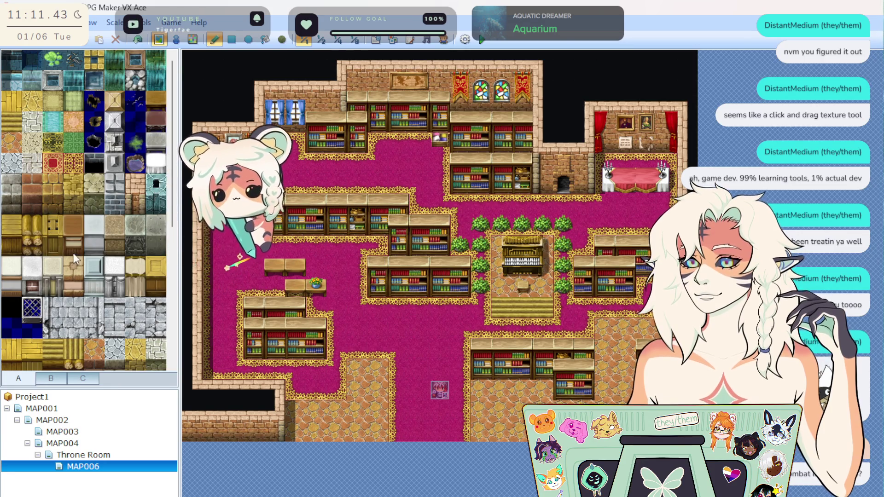
Step: Browse tileset tabs A, B and C for furniture, item and statue tiles
scroll(73, 299, "down", 5)
scroll(82, 323, "up", 5)
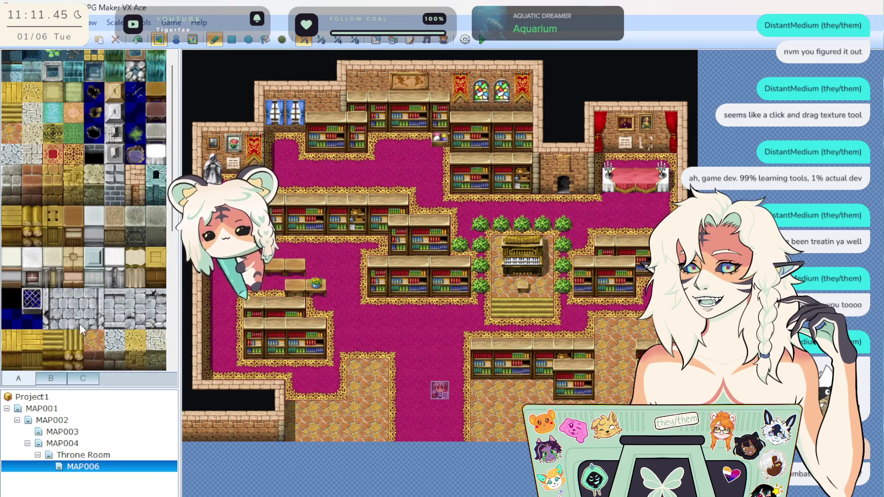
left_click(57, 381)
scroll(66, 316, "up", 2)
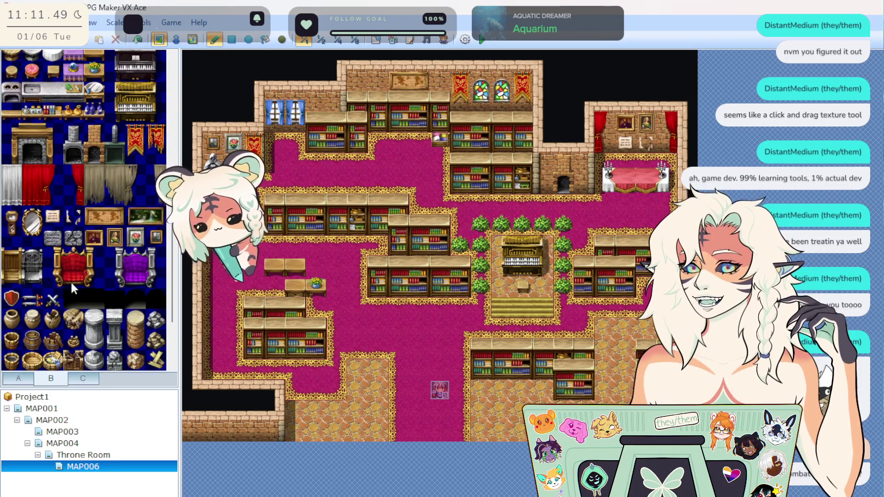
scroll(11, 189, "down", 2)
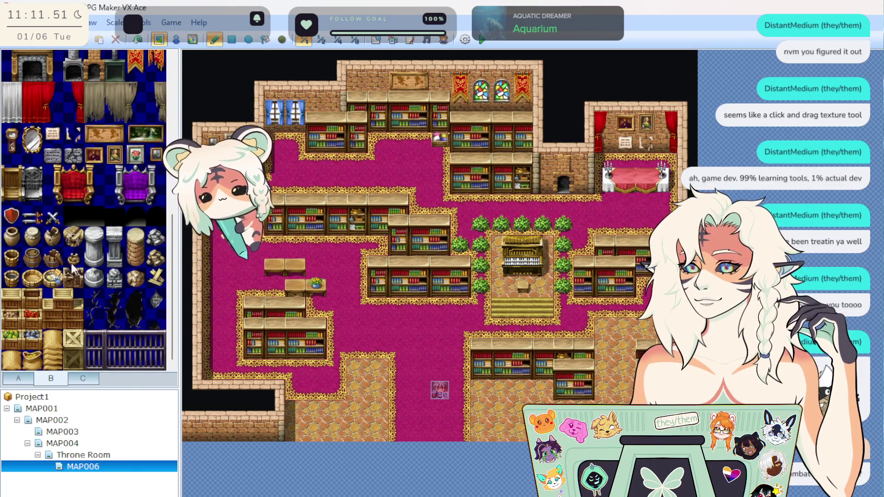
scroll(91, 276, "up", 8)
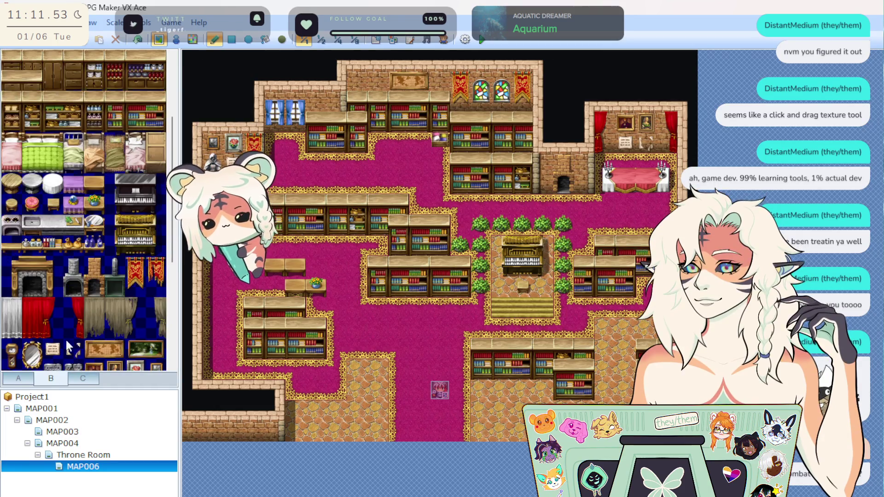
left_click(89, 381)
scroll(72, 247, "down", 2)
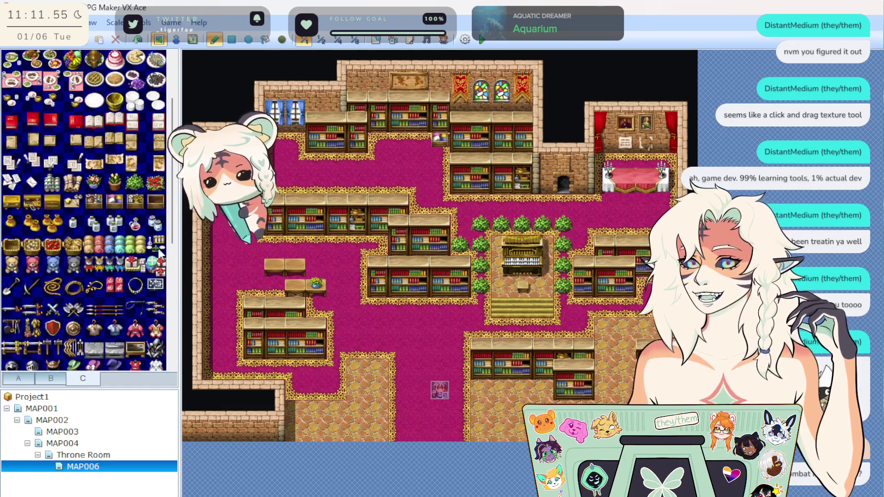
scroll(84, 283, "down", 5)
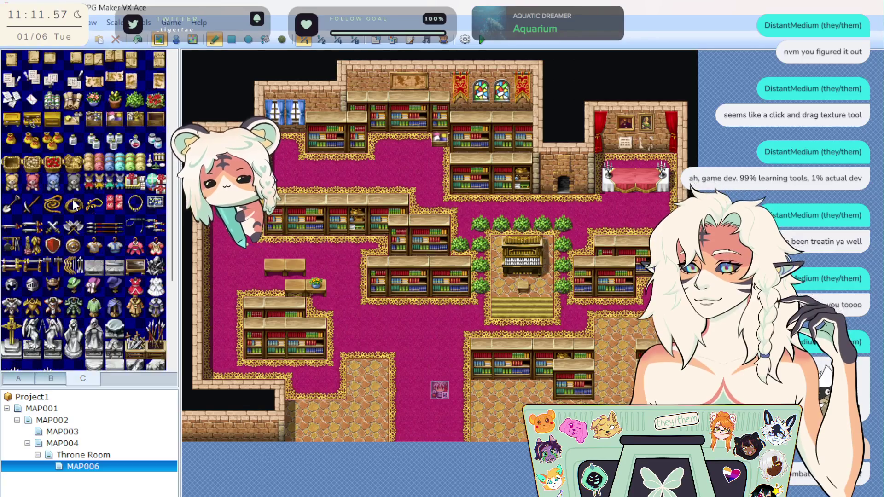
scroll(84, 282, "up", 2)
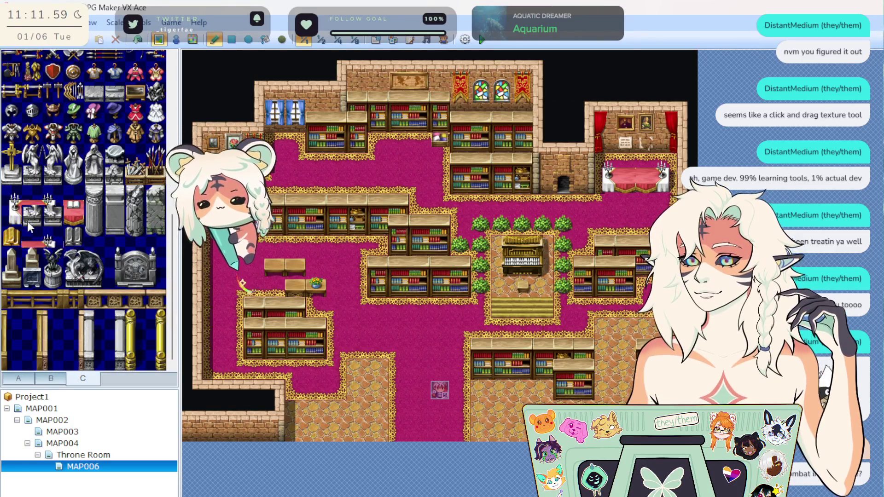
scroll(20, 279, "up", 1)
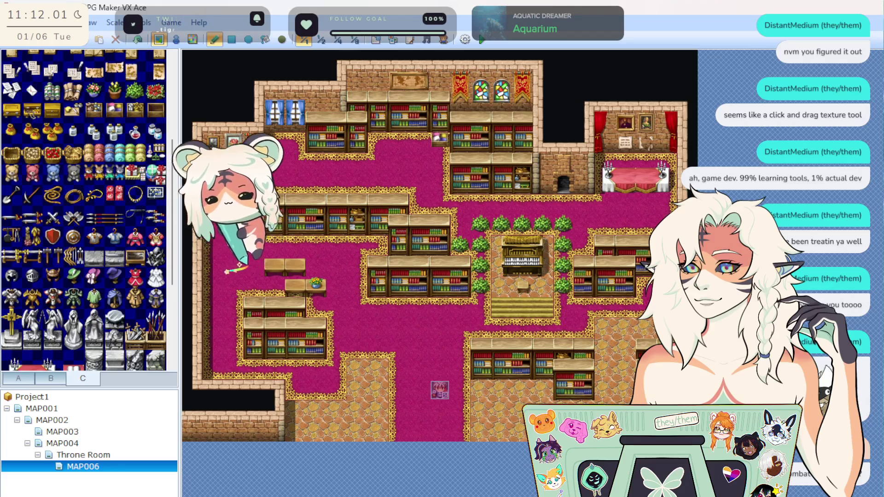
scroll(146, 288, "up", 3)
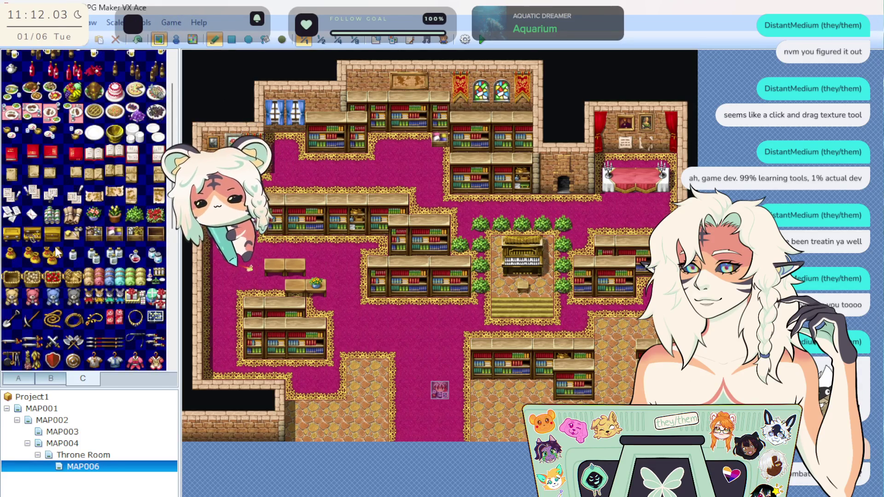
scroll(37, 275, "up", 1)
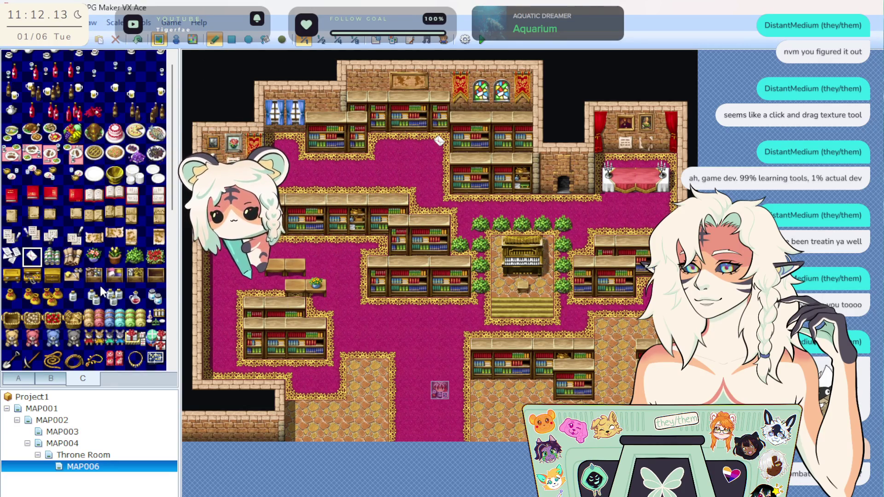
scroll(101, 289, "down", 2)
Step: Place a flower pot tile in the carpet's lower-left corner
left_click(94, 216)
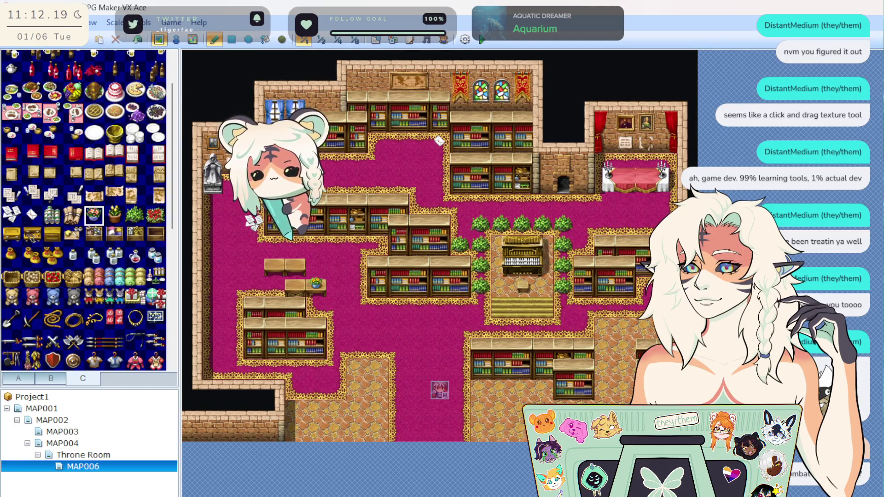
left_click(213, 370)
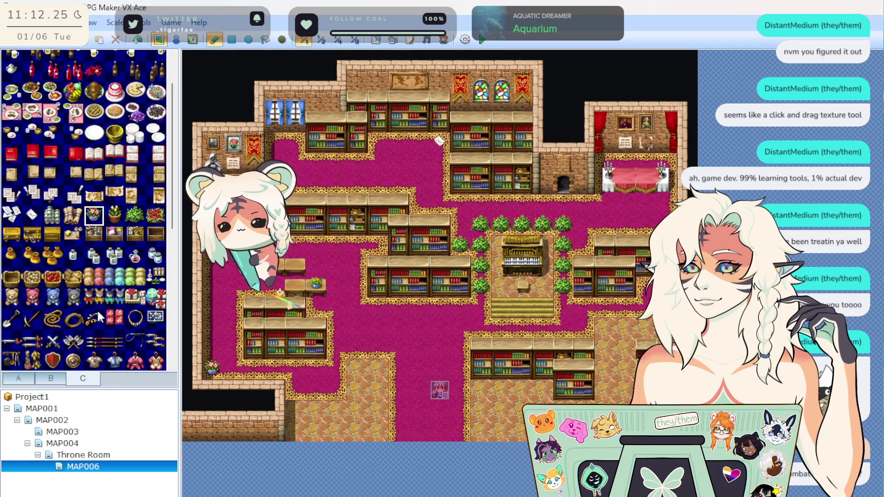
scroll(46, 314, "down", 2)
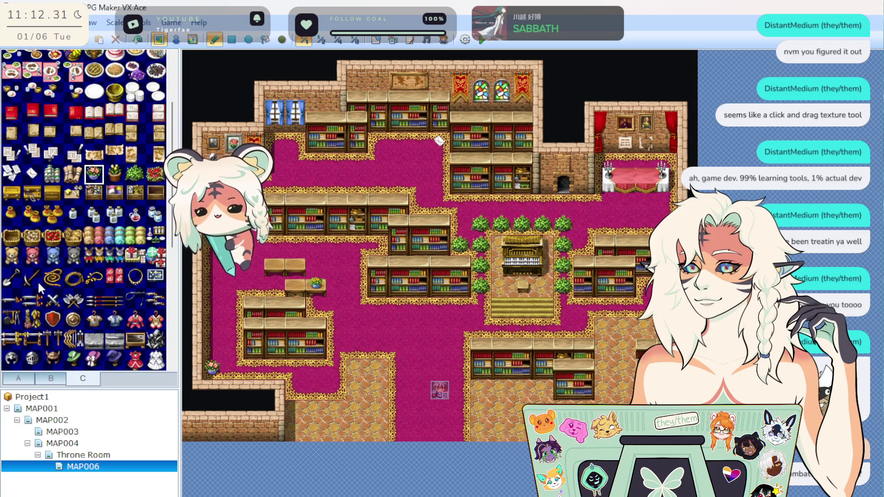
scroll(59, 286, "up", 4)
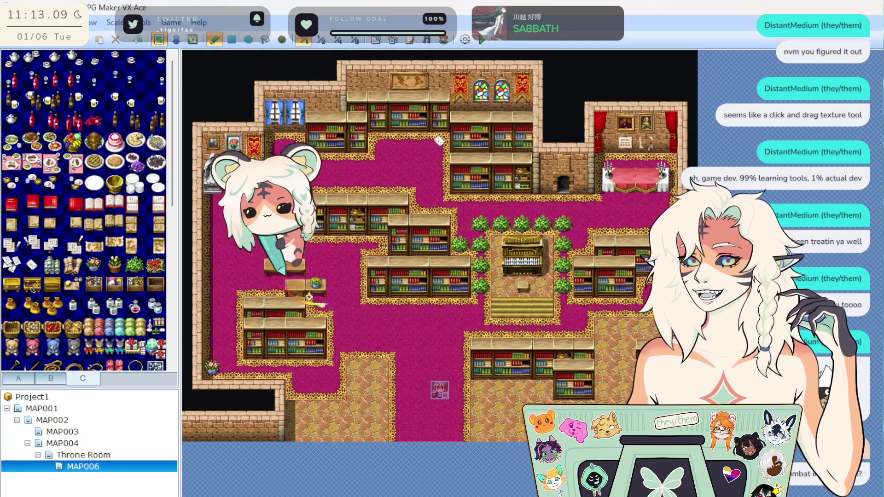
Step: Undo trial red flowers, then place potted flowers beside the bushes and right of the stairs
scroll(57, 266, "down", 3)
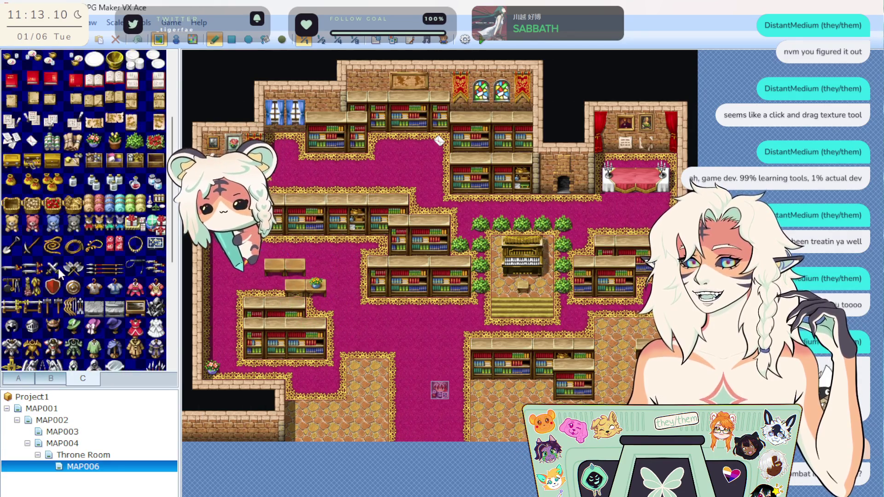
left_click(155, 142)
mouse_move(357, 368)
left_mouse_down()
mouse_move(377, 385)
mouse_move(357, 410)
mouse_move(377, 390)
left_mouse_up()
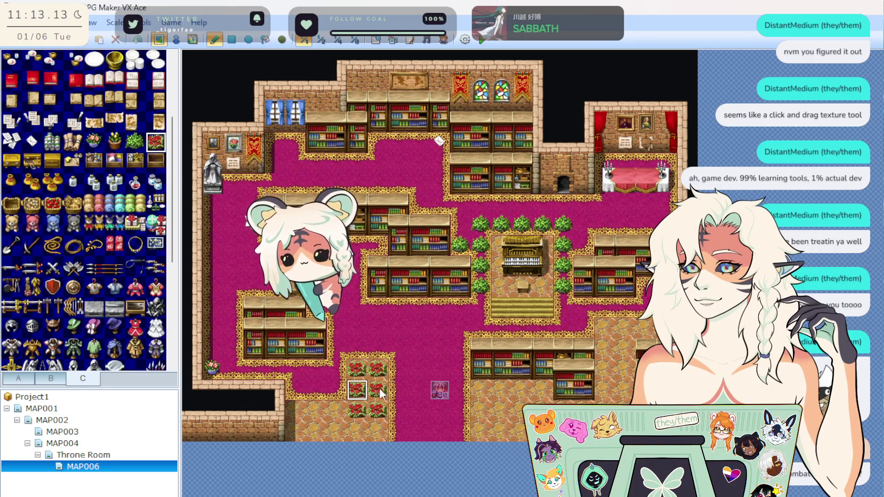
key("ctrl+z")
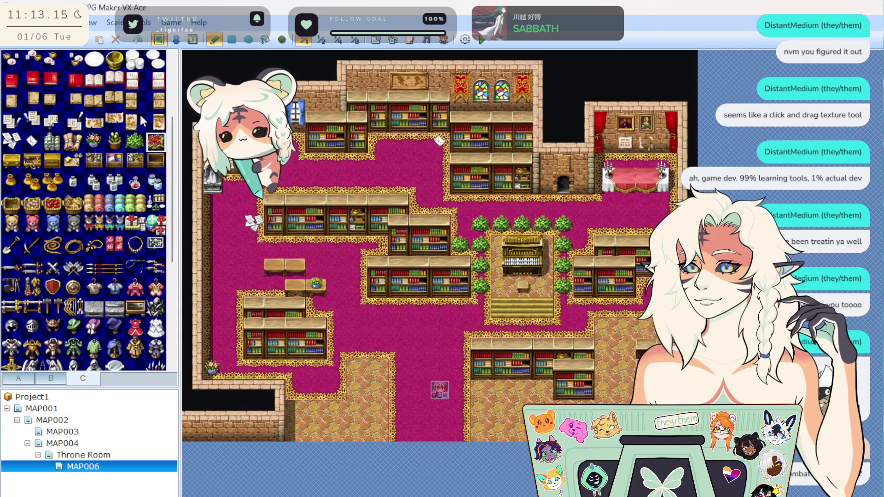
left_click(135, 141)
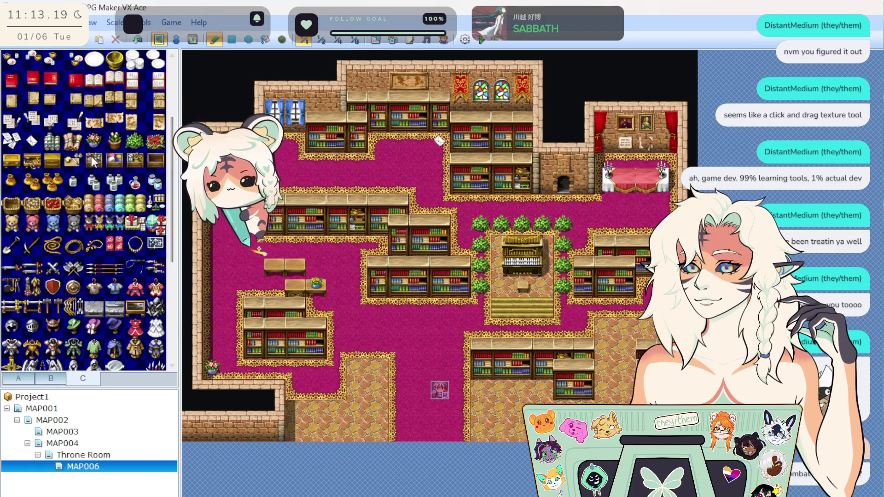
left_click(93, 142)
left_click(480, 305)
left_click(569, 313)
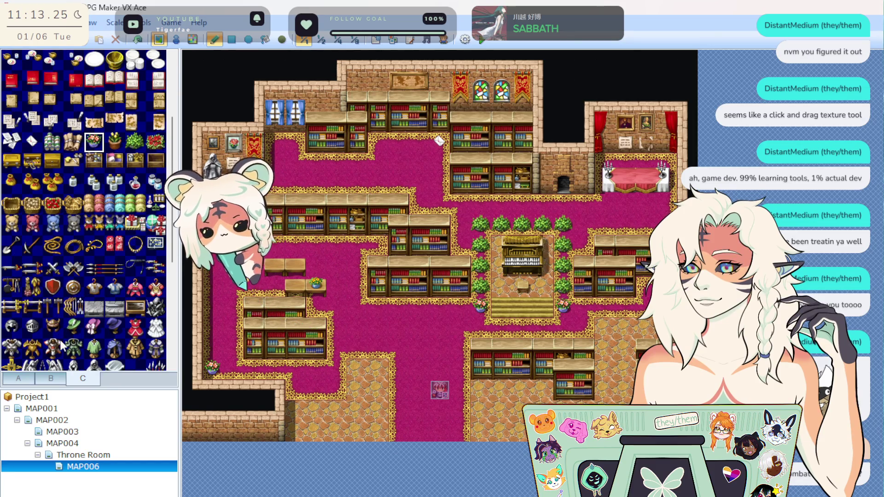
Step: Place a winged statue on the bottom stone floor and extend brick wall along the bottom
scroll(19, 322, "down", 3)
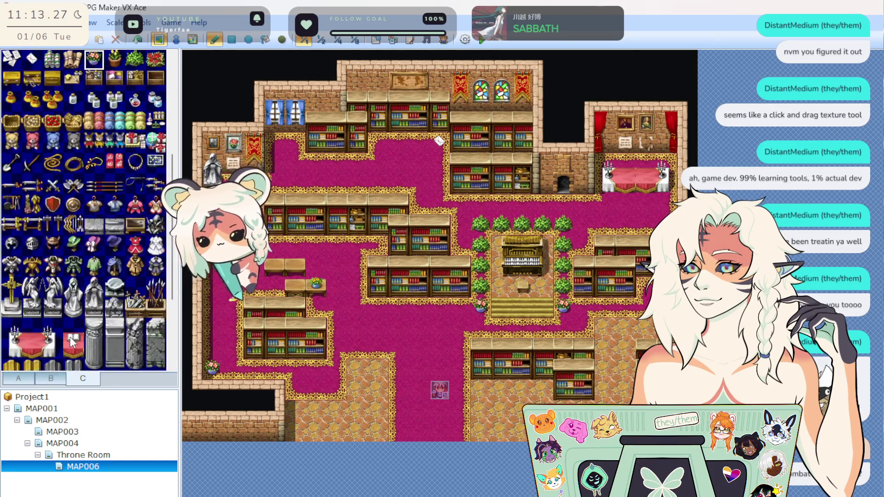
left_click(33, 265)
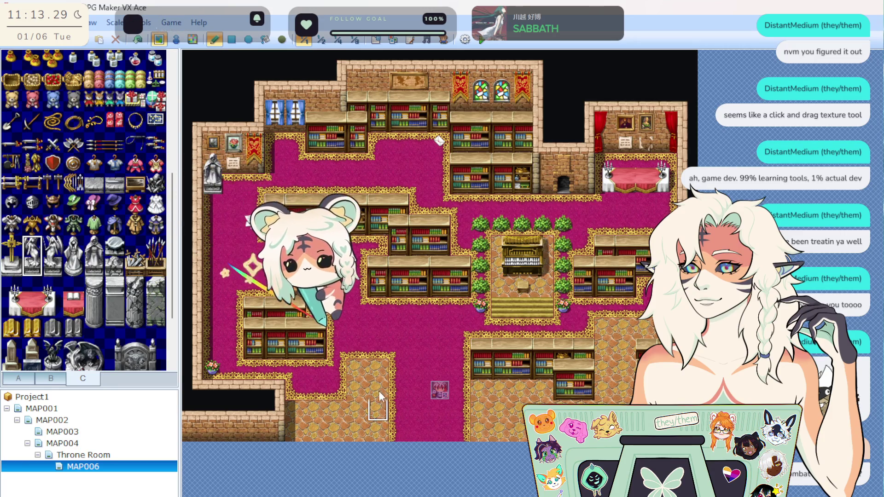
left_click(374, 413)
left_click(53, 256)
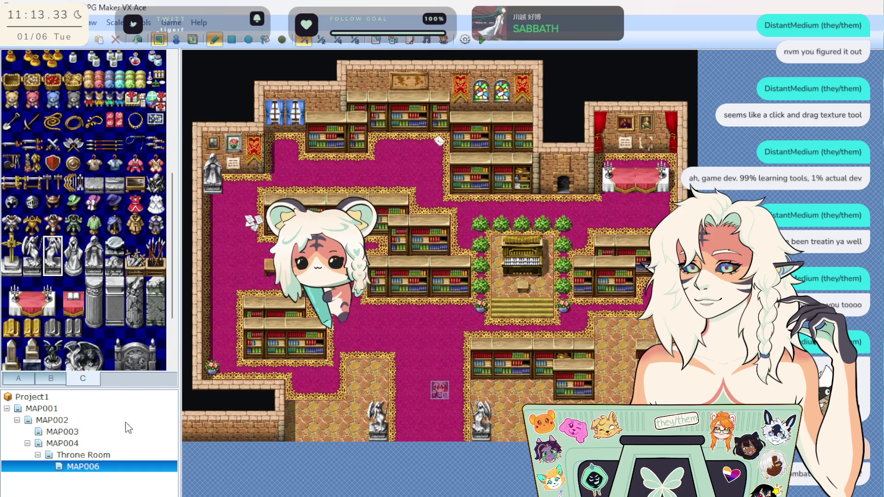
left_click(278, 399)
key("ctrl+z")
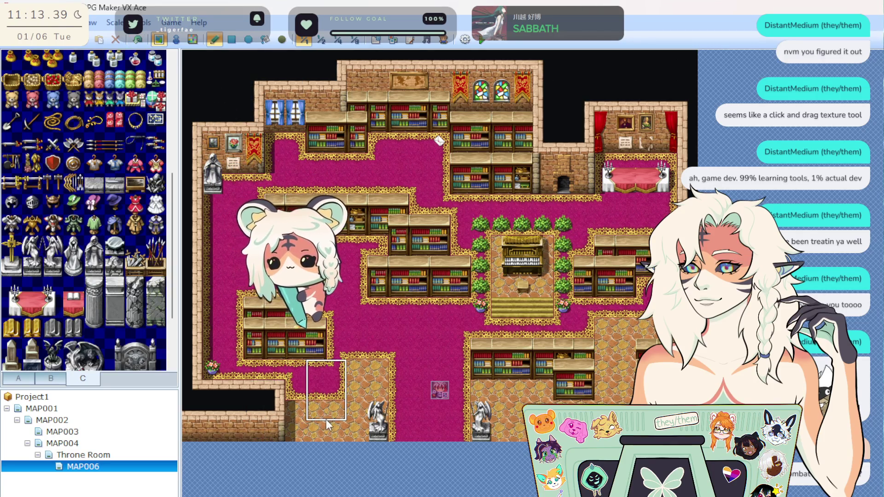
left_click(336, 439)
left_click_drag(336, 439, 260, 426)
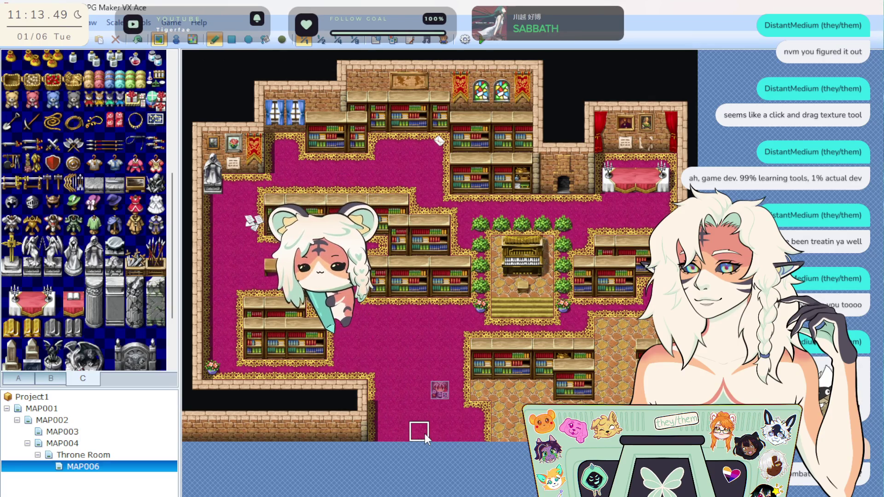
Step: Undo the last edit and repaint the bottom cobblestone path with magenta carpet
left_click(133, 42)
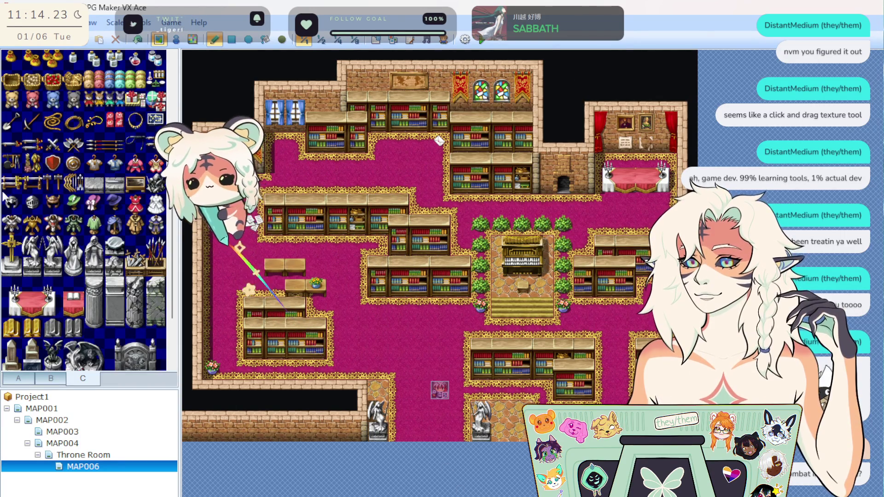
scroll(83, 231, "up", 3)
scroll(101, 270, "up", 2)
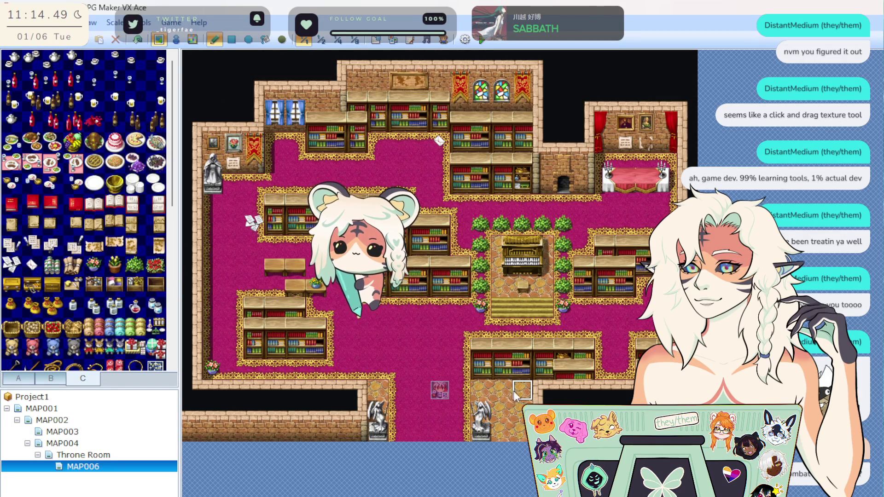
left_click_drag(476, 391, 466, 435)
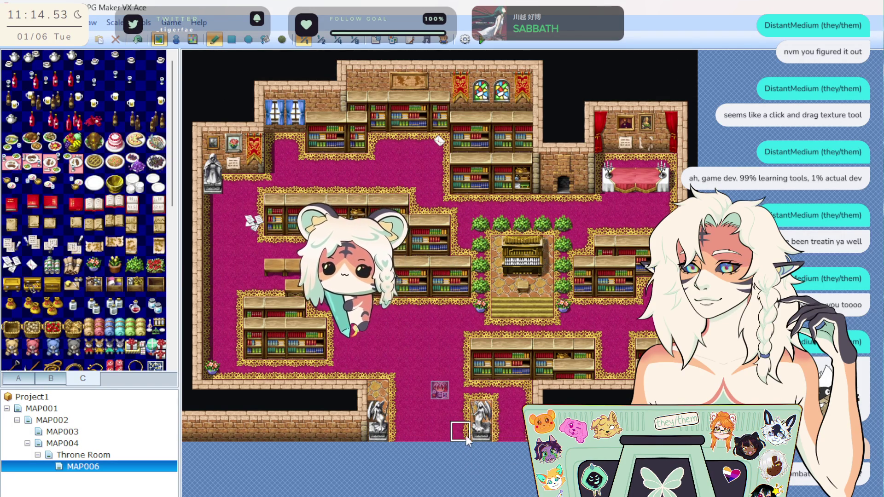
left_click(485, 407)
left_click(385, 401)
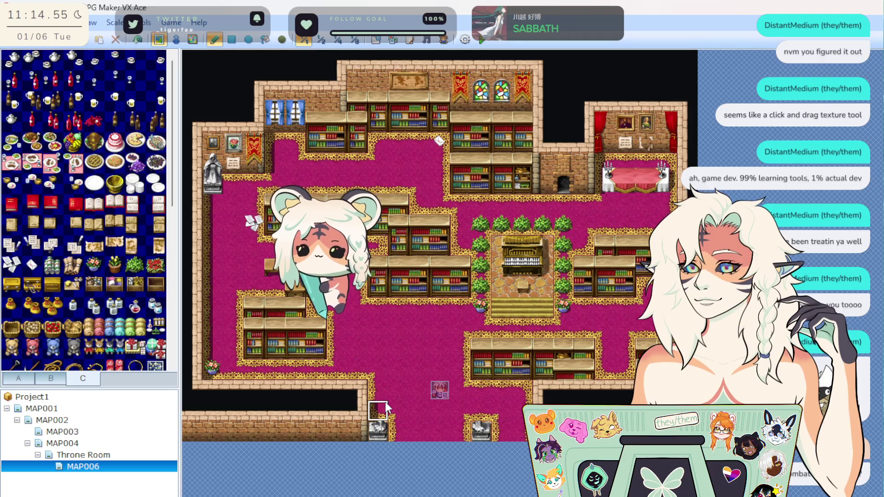
Step: Place two-tile winged statues beside the south entrance and close the Help window
left_click(46, 378)
scroll(73, 316, "up", 5)
left_click(83, 378)
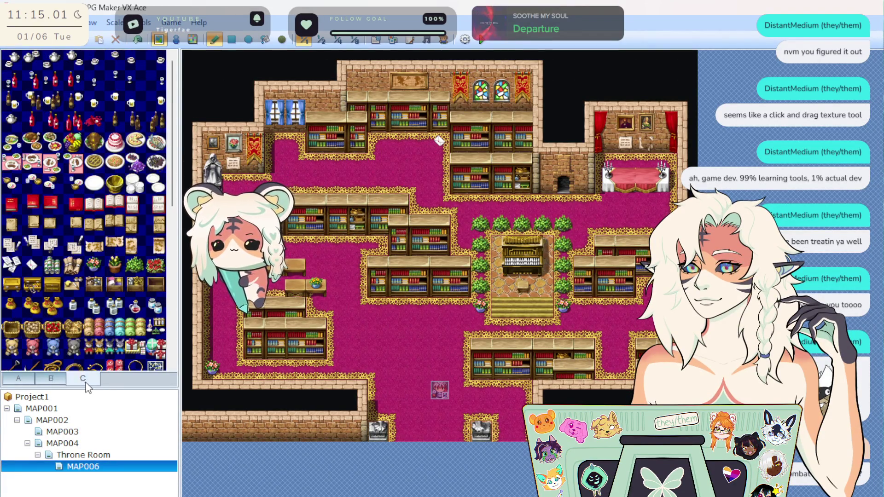
scroll(60, 303, "up", 3)
scroll(62, 309, "down", 3)
left_click_drag(32, 163, 32, 182)
left_click(378, 408)
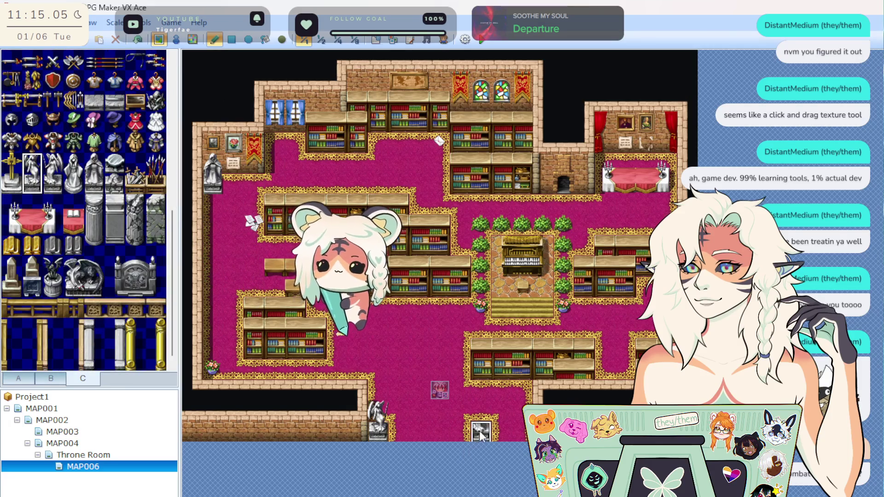
left_click(485, 406)
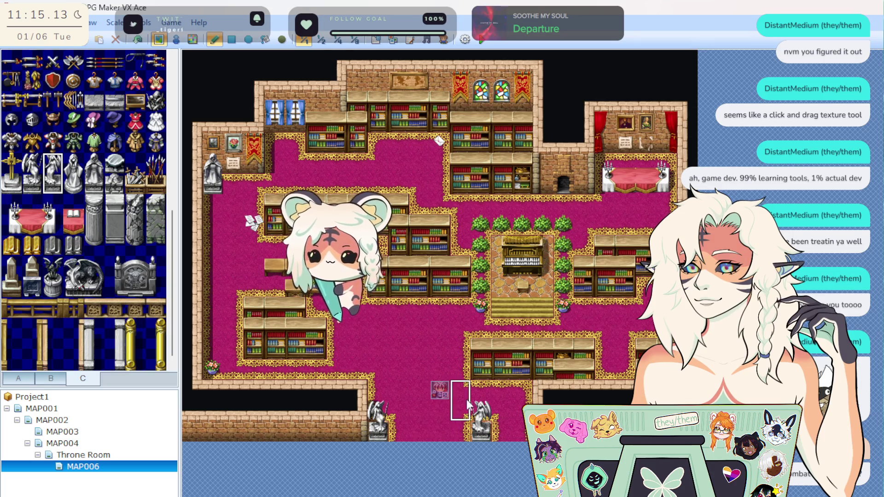
scroll(76, 276, "down", 10)
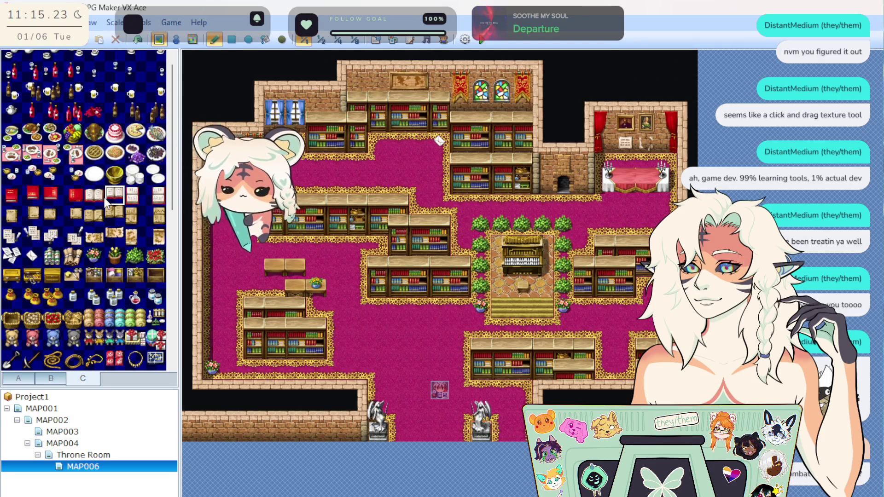
left_click(823, 125)
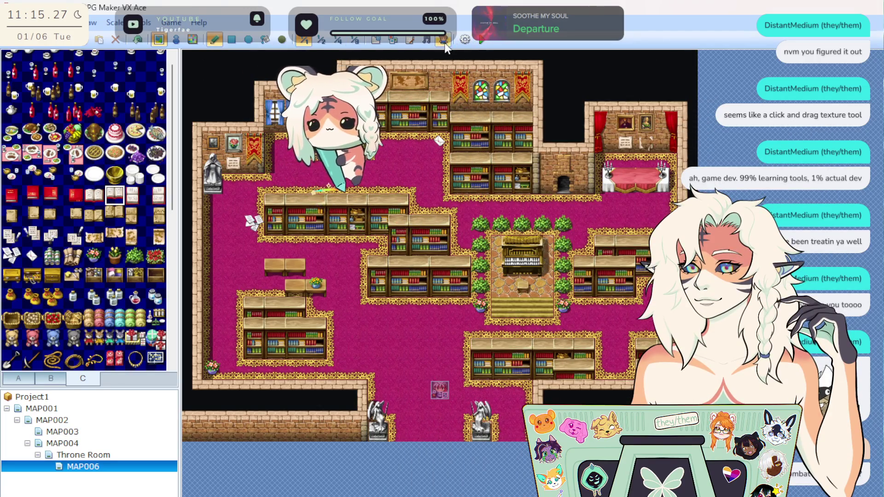
Step: Save the project with File > Save Project
left_click(465, 40)
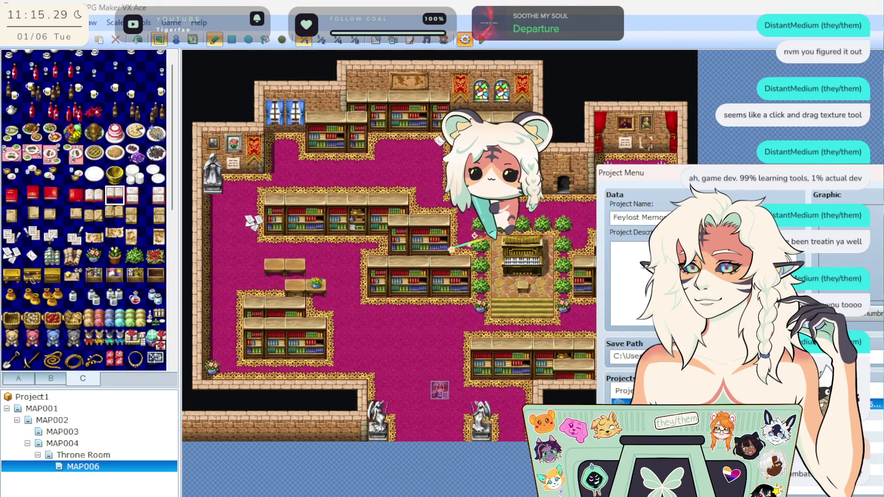
key("Escape")
left_click(8, 22)
left_click(37, 84)
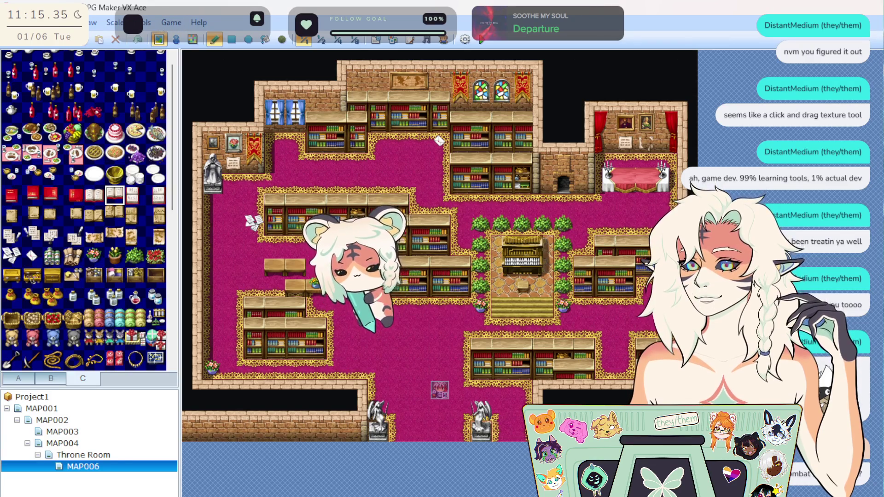
Step: Look through Throne Room, MAP004, MAP003 and MAP002, then return to MAP006
left_click(89, 454)
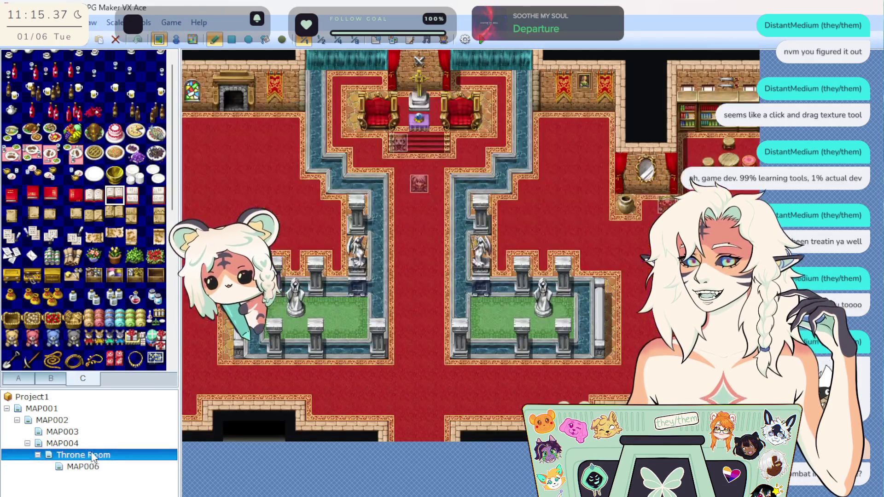
left_click(80, 442)
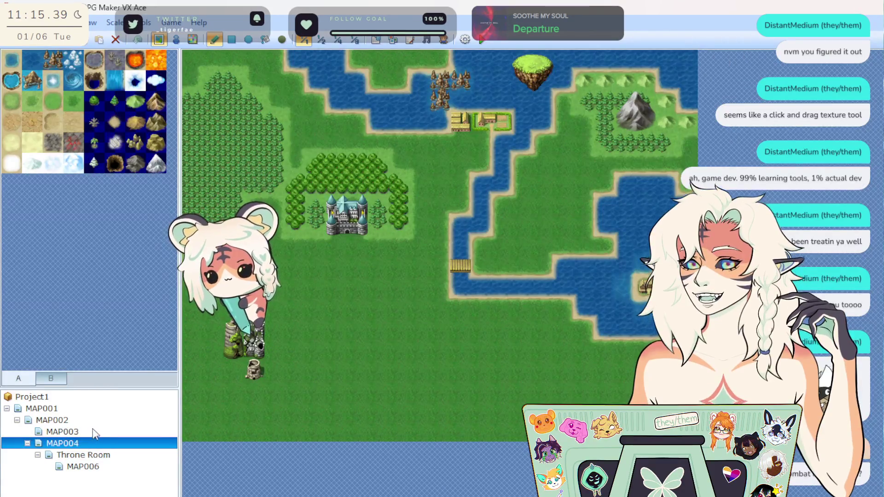
left_click(92, 431)
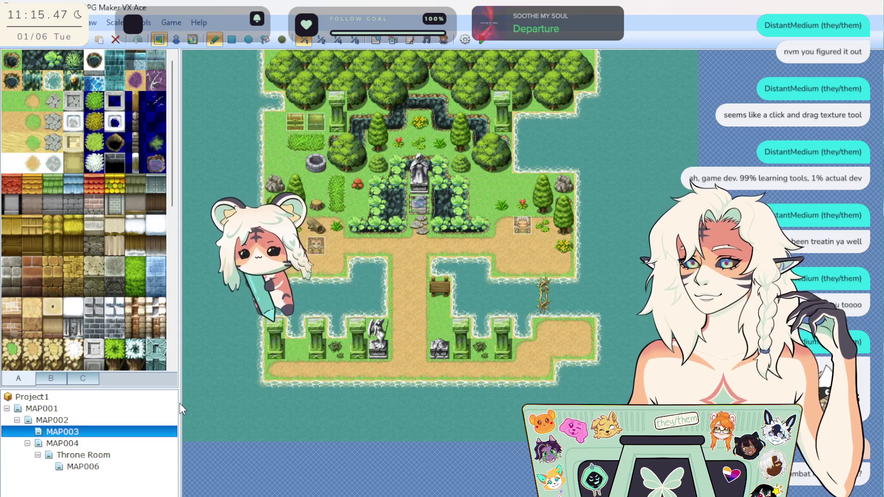
left_click(124, 443)
left_click(110, 454)
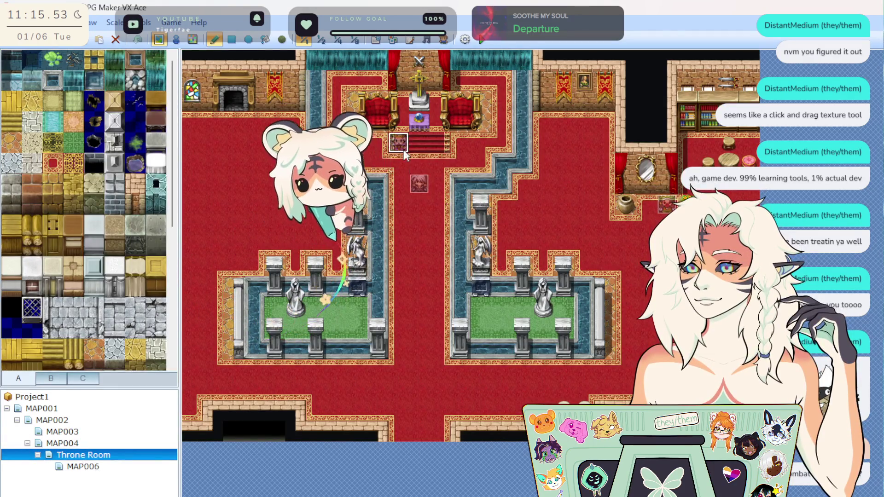
left_click(52, 420)
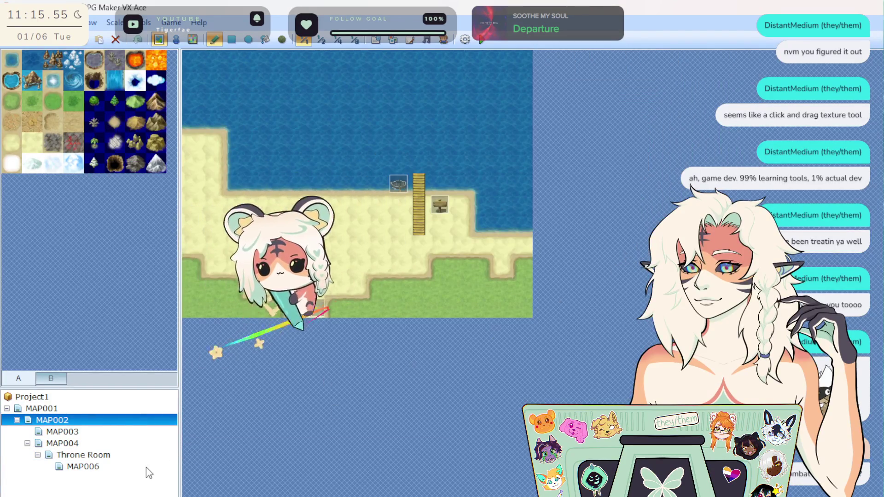
left_click(62, 431)
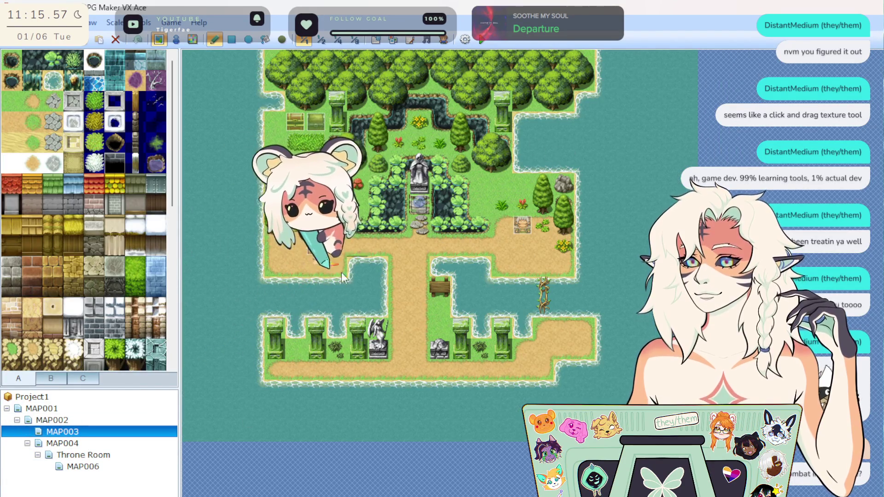
left_click(93, 466)
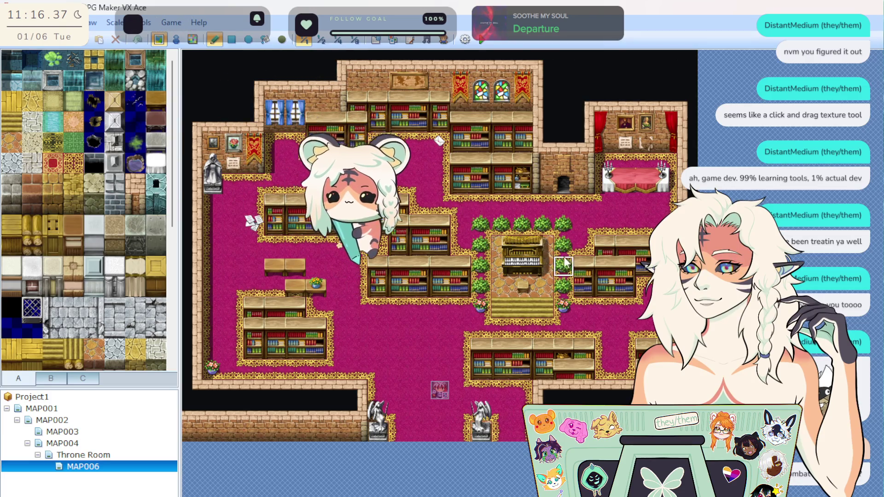
Step: Cover the east room's red-clothed table with carpet and place a two-tile-tall bookshelf there
mouse_move(608, 185)
left_mouse_down()
mouse_move(666, 175)
mouse_move(608, 171)
left_mouse_up()
scroll(71, 261, "down", 5)
left_click(51, 378)
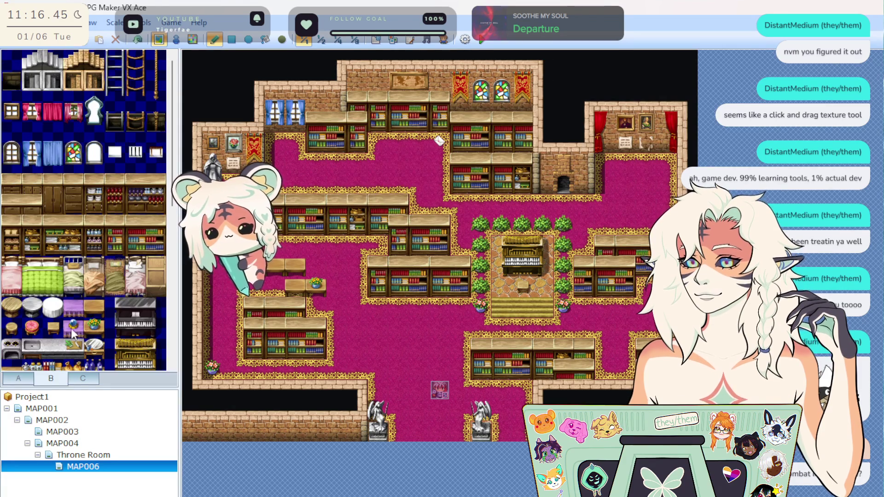
scroll(86, 317, "down", 3)
left_click(94, 307)
left_click(93, 285)
left_click(16, 328)
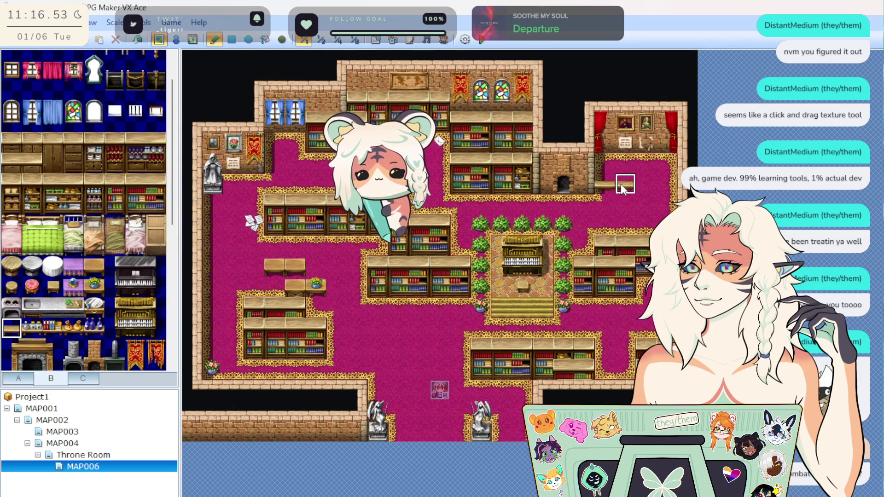
scroll(57, 325, "up", 2)
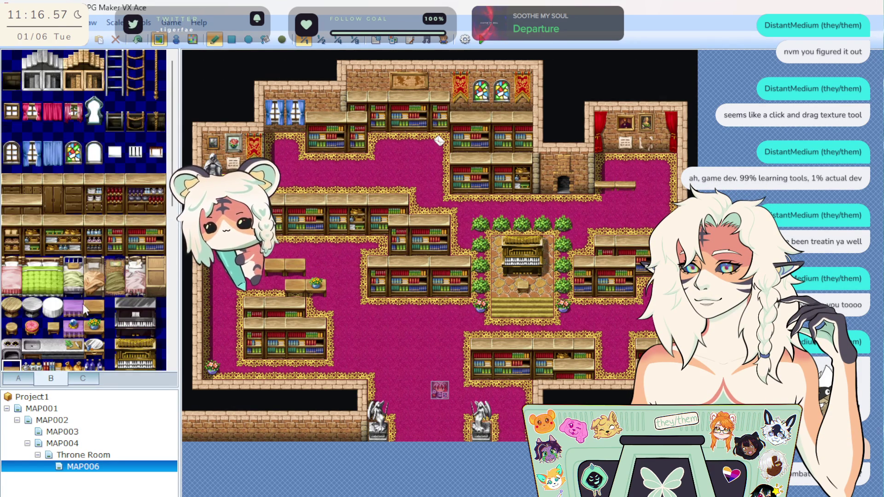
left_click(115, 226)
left_click_drag(117, 237, 116, 247)
left_click(604, 143)
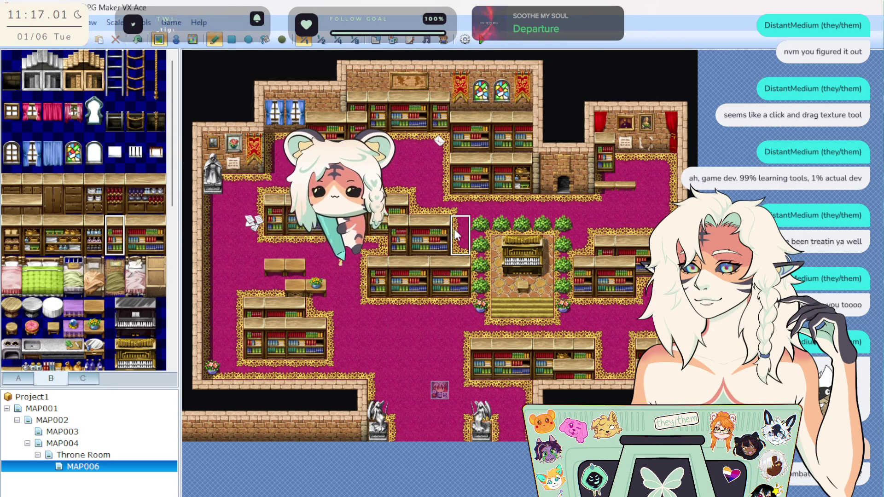
left_click(128, 246)
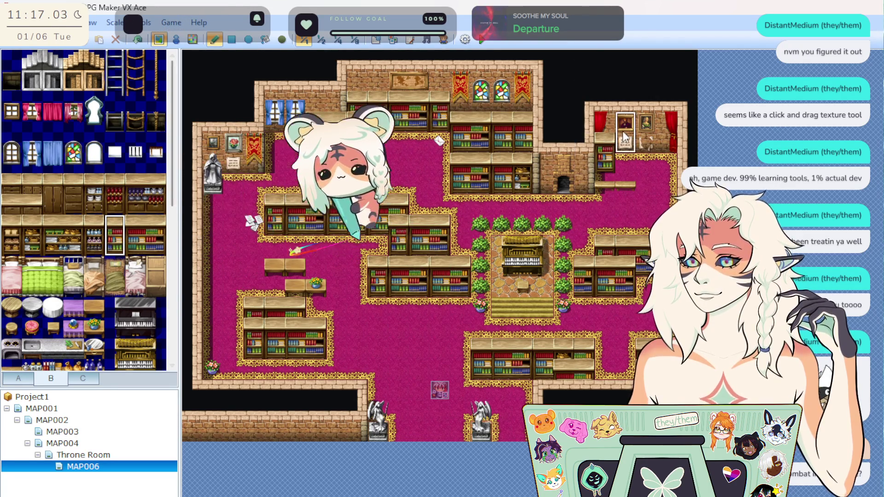
Step: Create a new event on the east-room tile and add a Show Text greeting
left_click(175, 39)
right_click(637, 168)
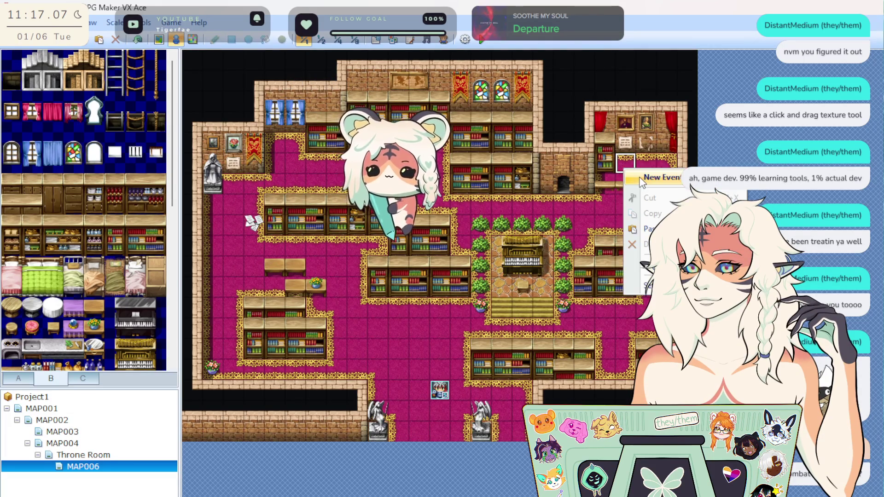
left_click(638, 177)
double_click(596, 389)
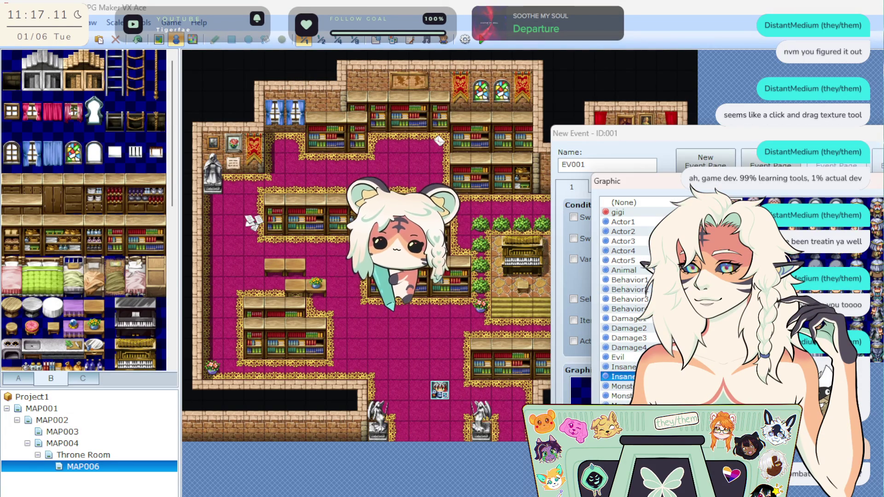
key("Escape")
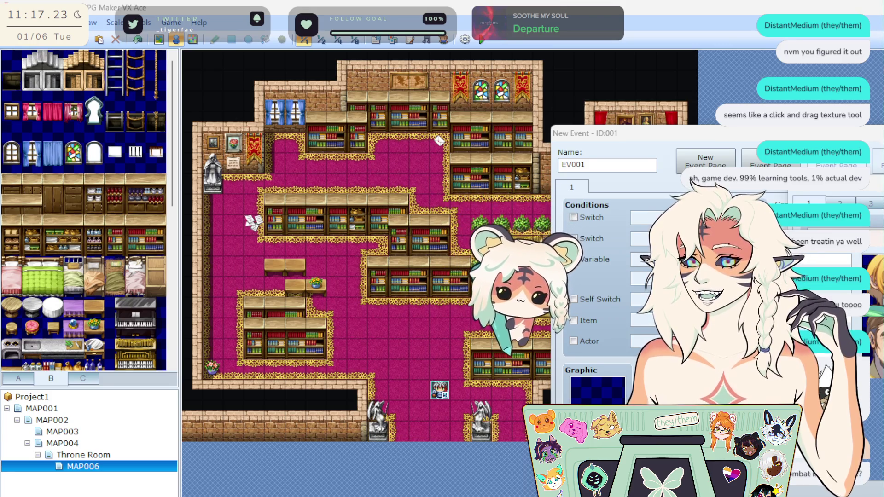
key("space")
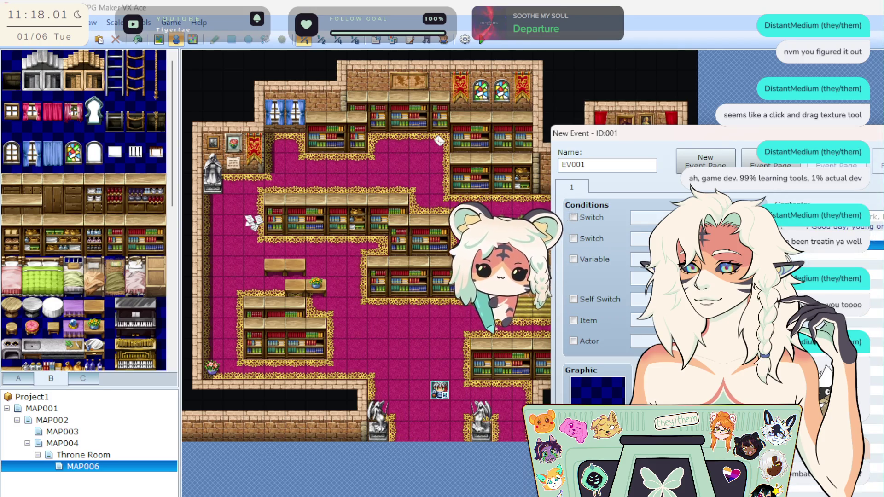
Step: Give the event a character sprite, keep it, and bring up the playtest window
double_click(597, 388)
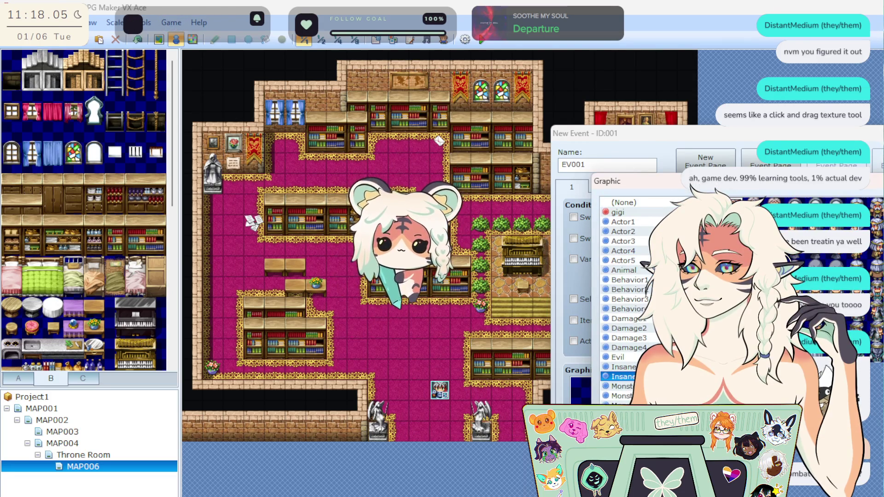
key("p")
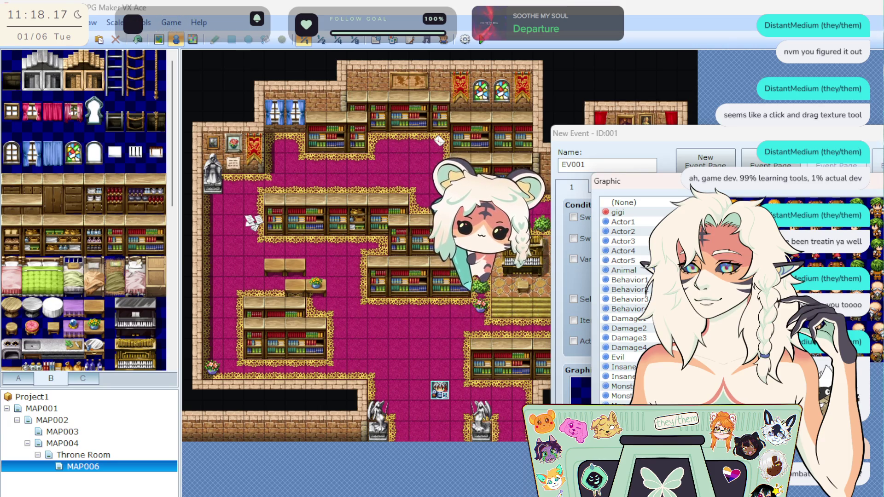
key("Escape")
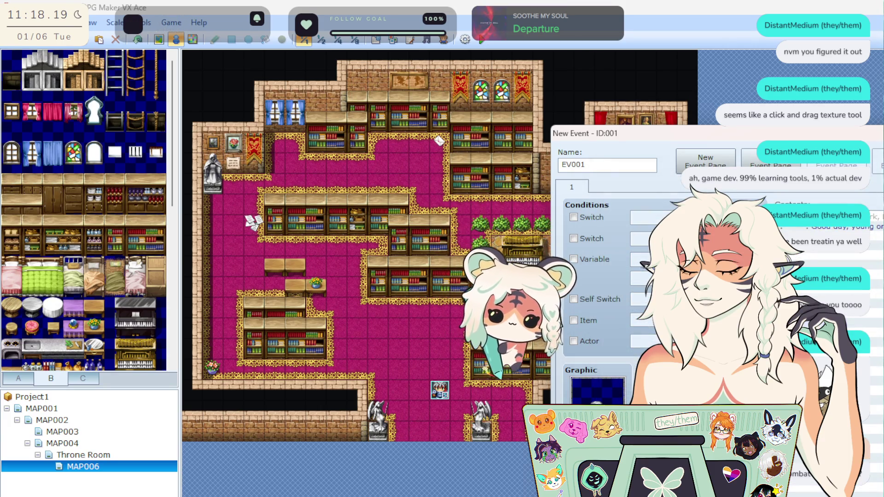
key("Escape")
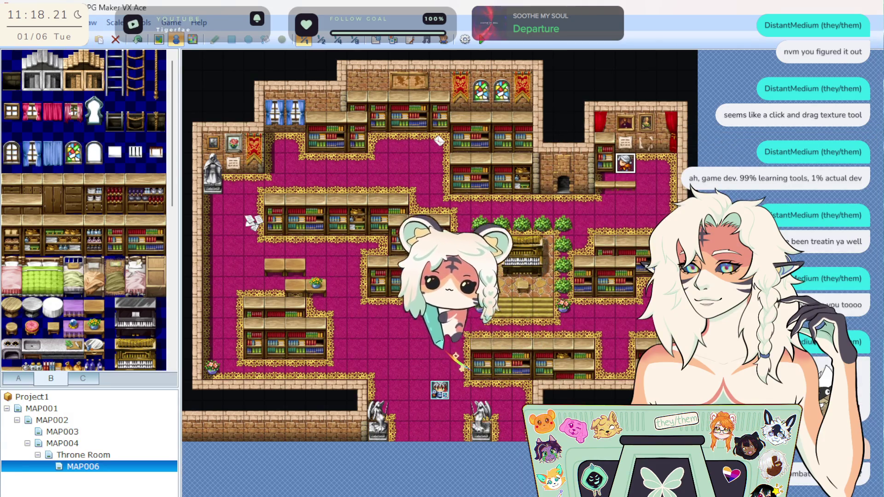
left_click(658, 204)
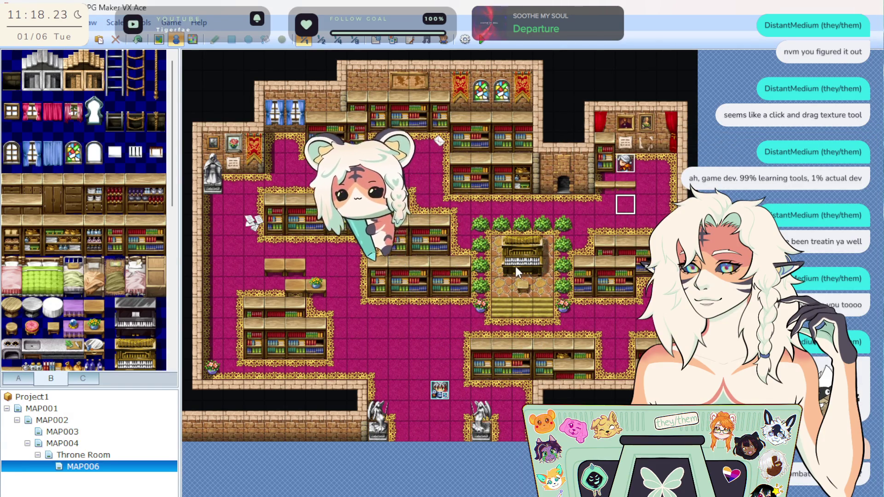
left_click(625, 165)
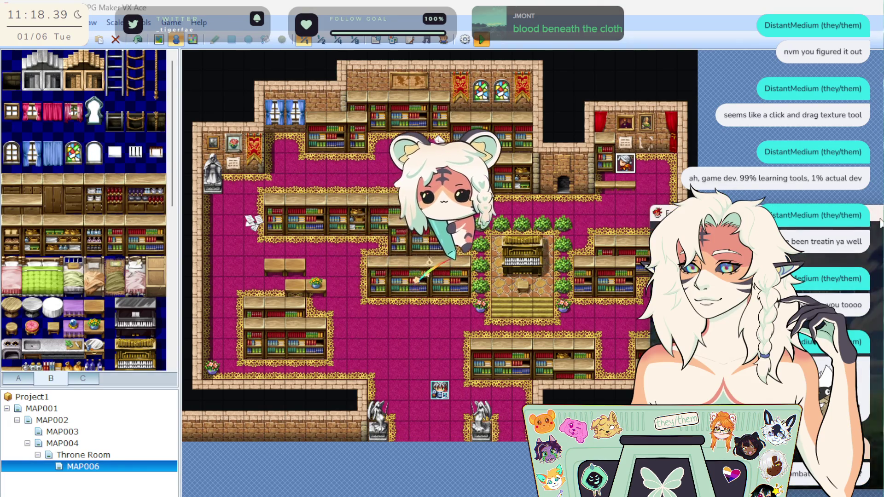
mouse_move(427, 198)
left_mouse_down()
mouse_move(478, 203)
mouse_move(448, 242)
left_mouse_up()
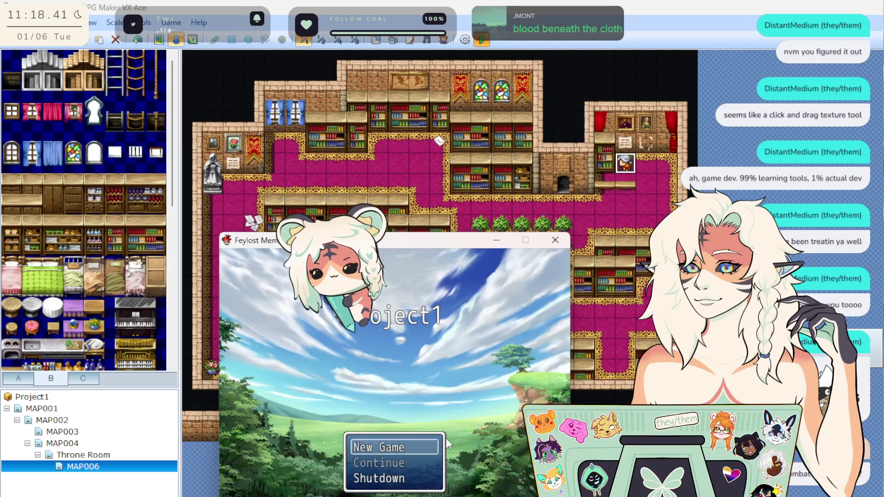
Step: Start a new game, walk through the library to the grey-haired NPC, and talk to them
left_click(402, 440)
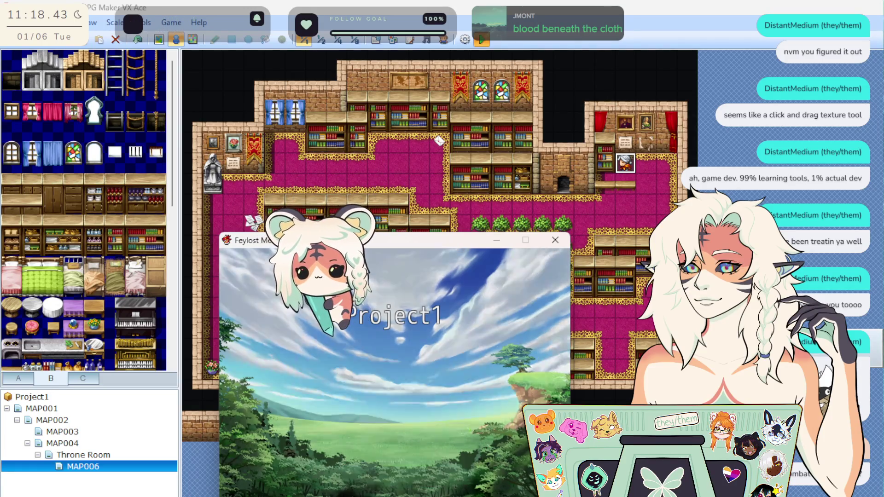
key("Up")
key("Left")
key("Up")
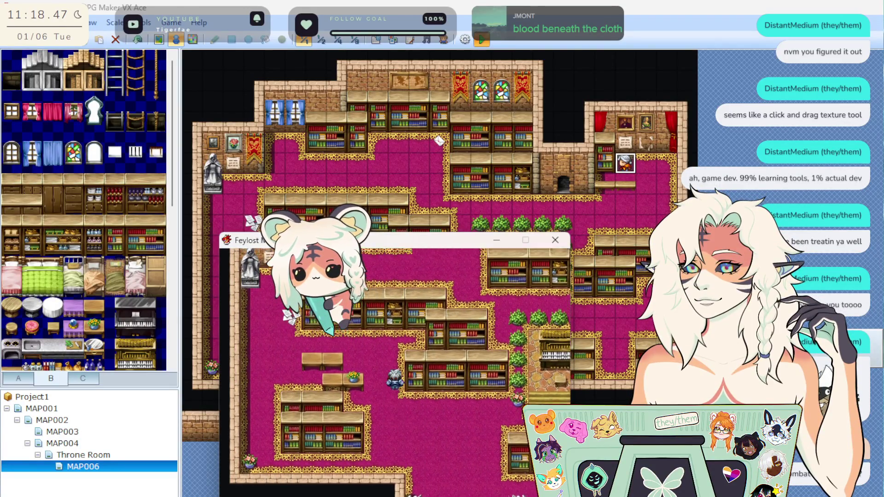
key("Left")
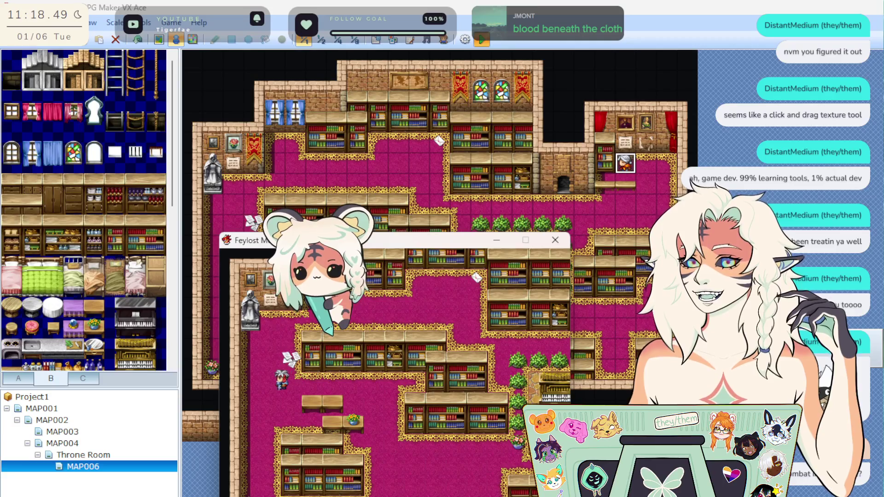
key("Up")
key("Left")
key("Right")
key("Up")
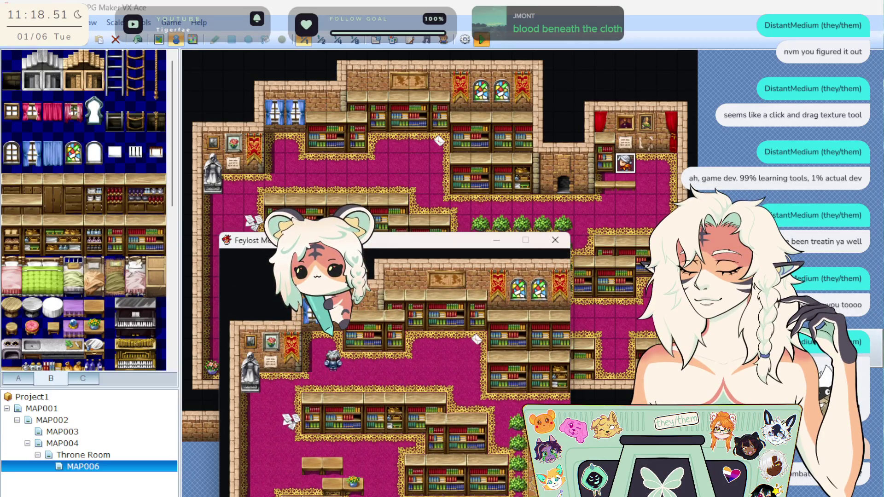
key("Right")
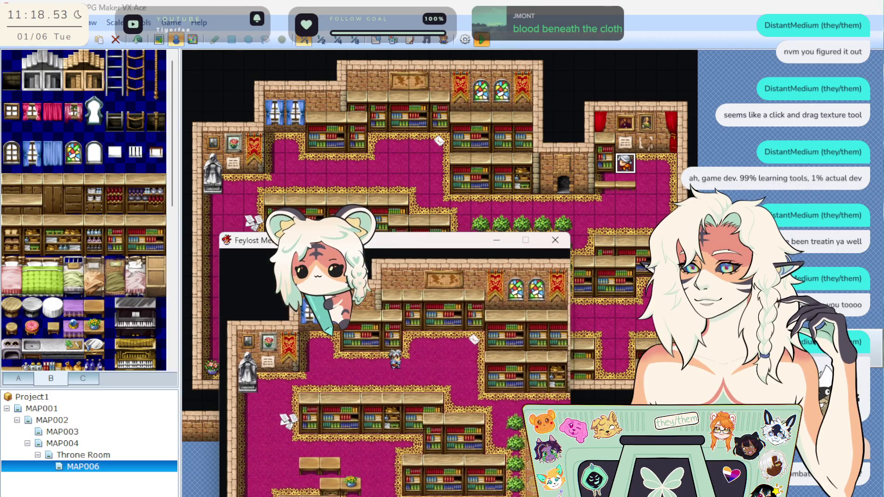
key("Up")
key("Down")
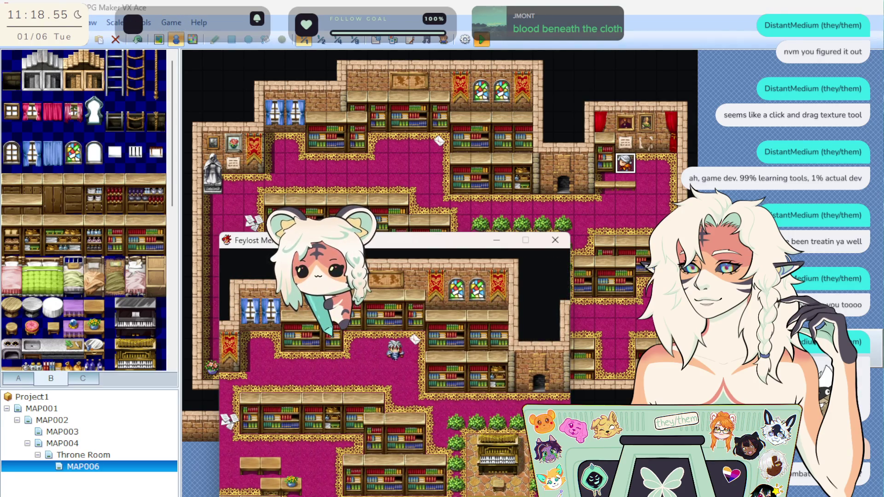
key("Right")
key("Right")
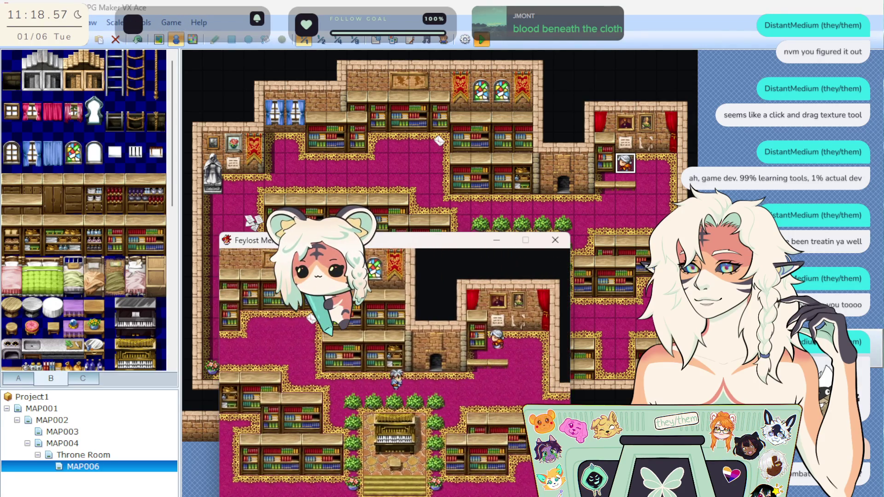
key("Up")
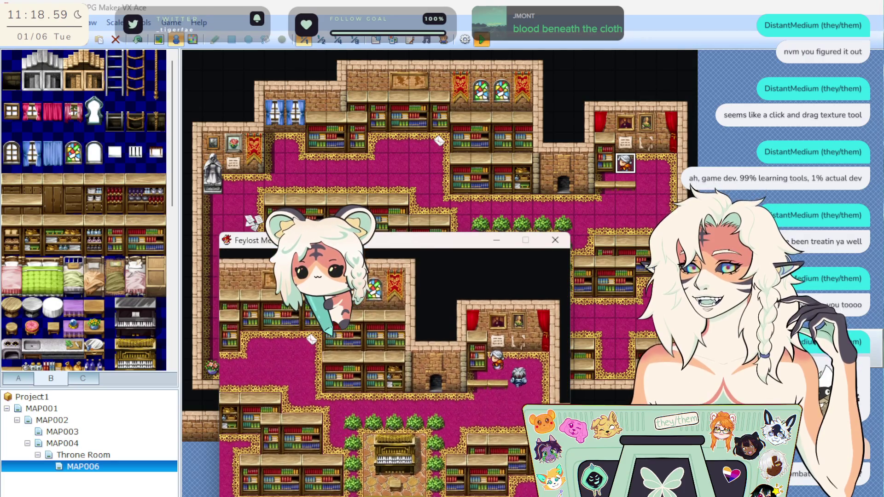
key("Right")
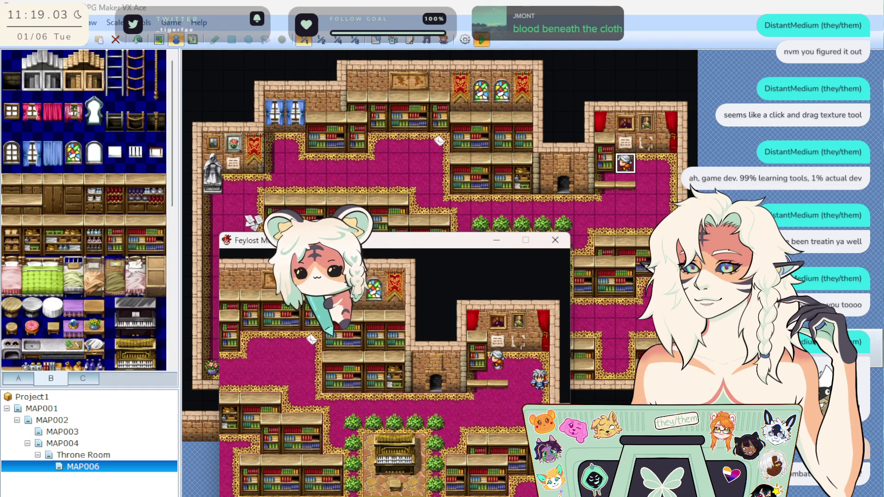
key("Up")
key("Left")
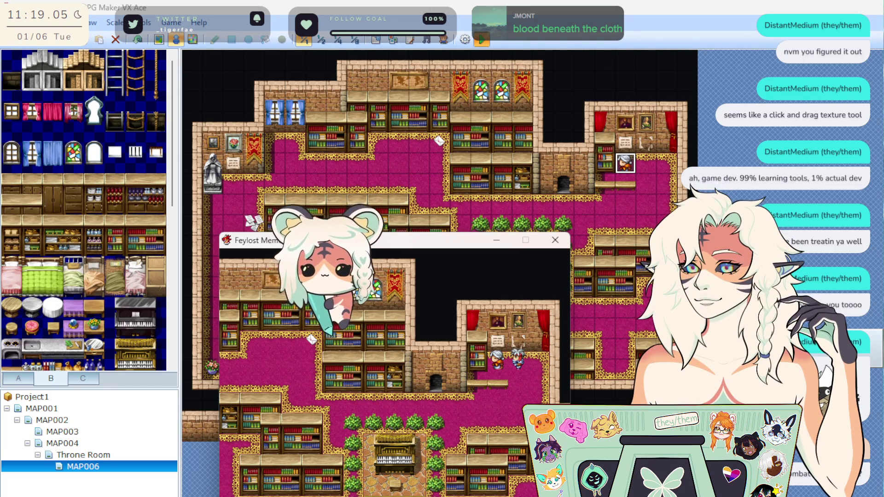
key("Return")
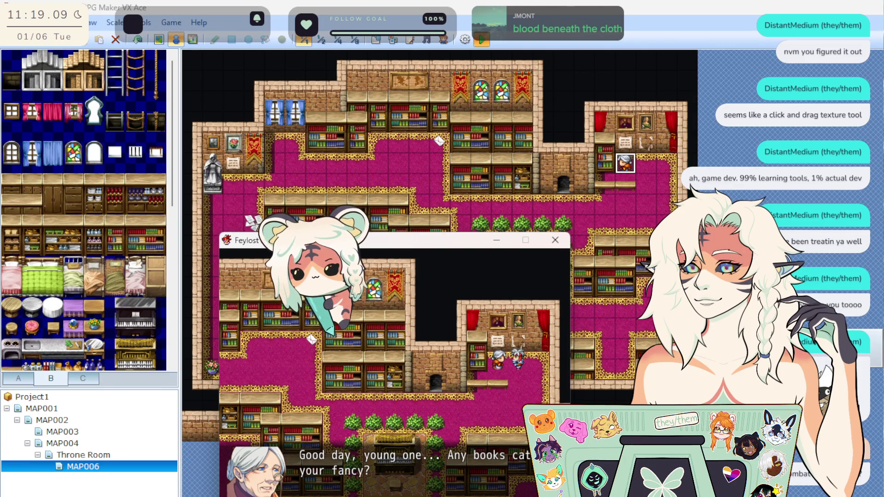
Step: Dismiss the NPC's greeting, walk back across the library, and close the playtest
key("Return")
key("Down")
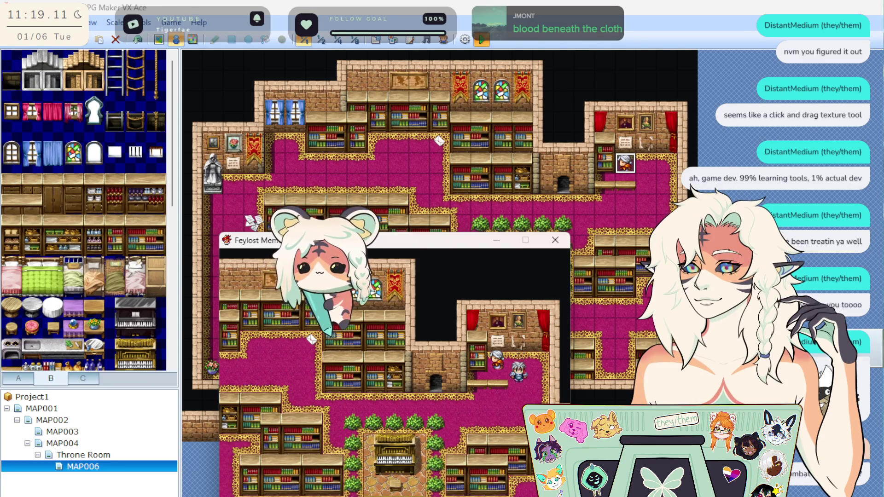
key("Down")
key("Down")
key("Down")
key("Left")
key("Left")
key("Left")
key("Down")
key("Down")
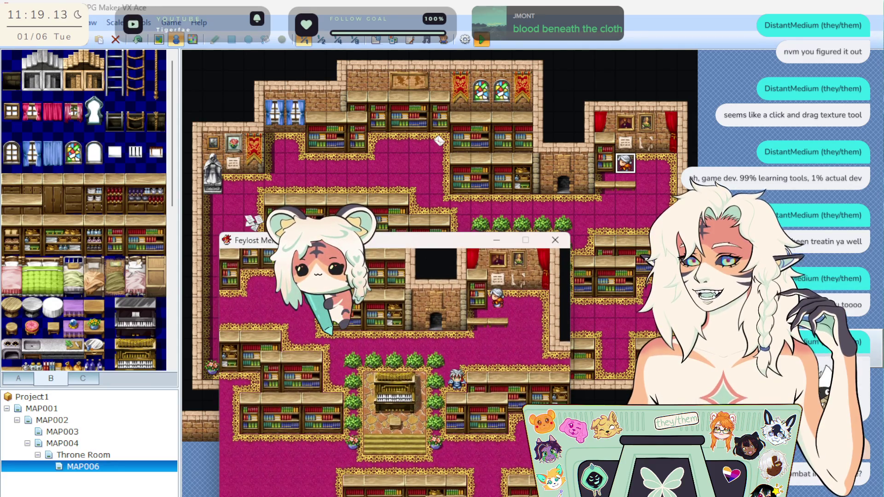
key("Up")
key("Up")
key("Left")
key("Left")
key("Left")
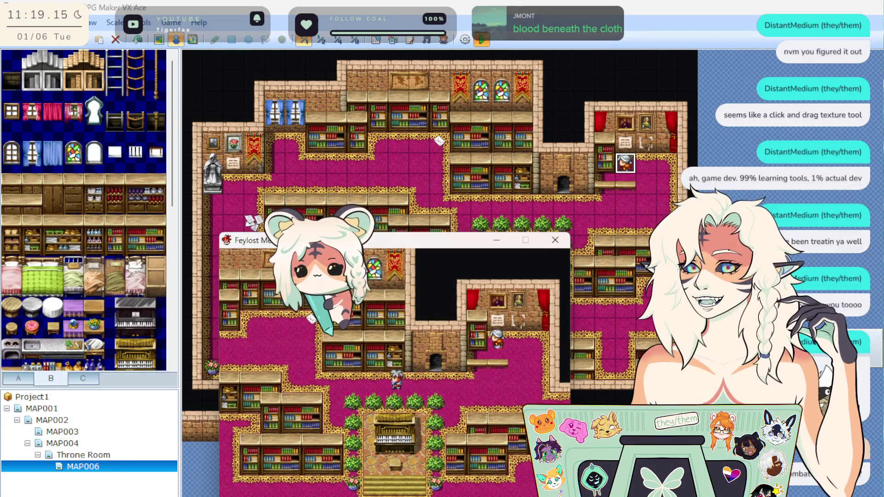
key("Left")
key("Left")
key("Left")
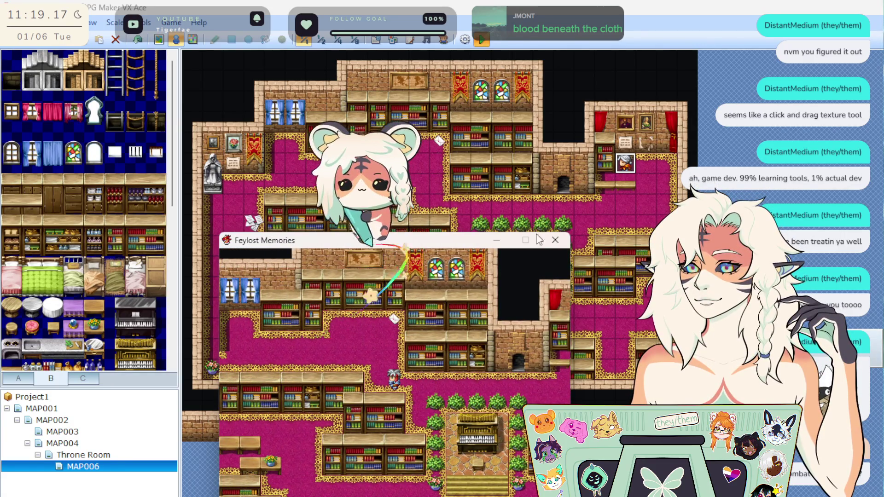
left_click(555, 240)
Step: Create a new event beside the piano platform and add a Show Text command to it
right_click(541, 288)
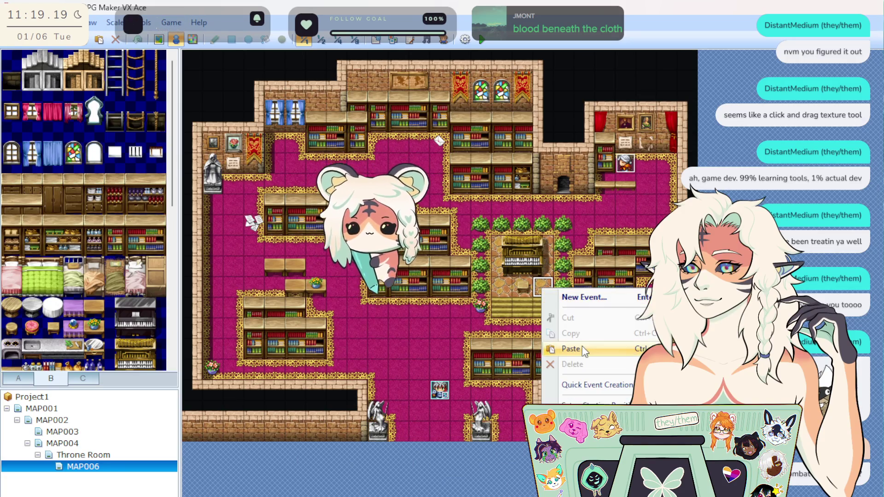
left_click(604, 297)
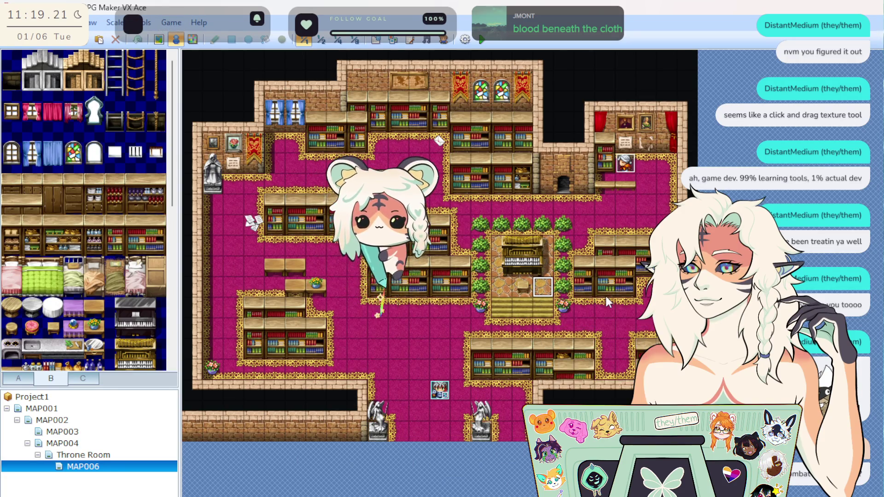
double_click(581, 389)
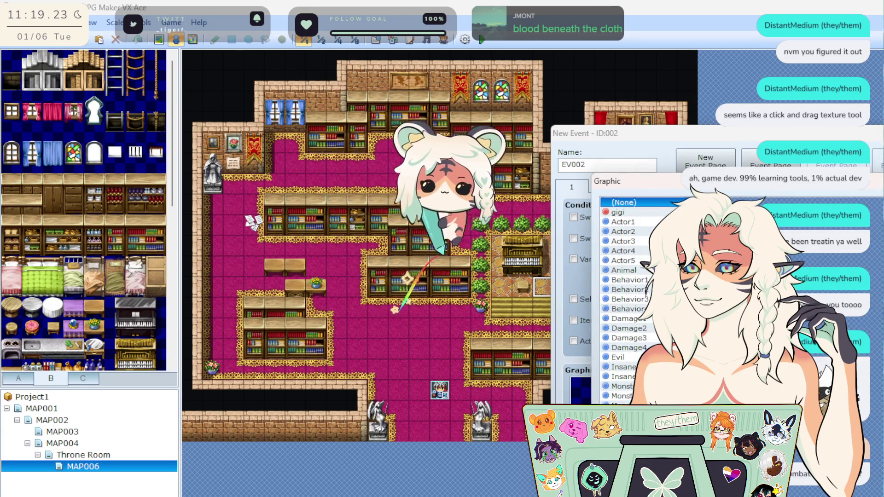
key("Escape")
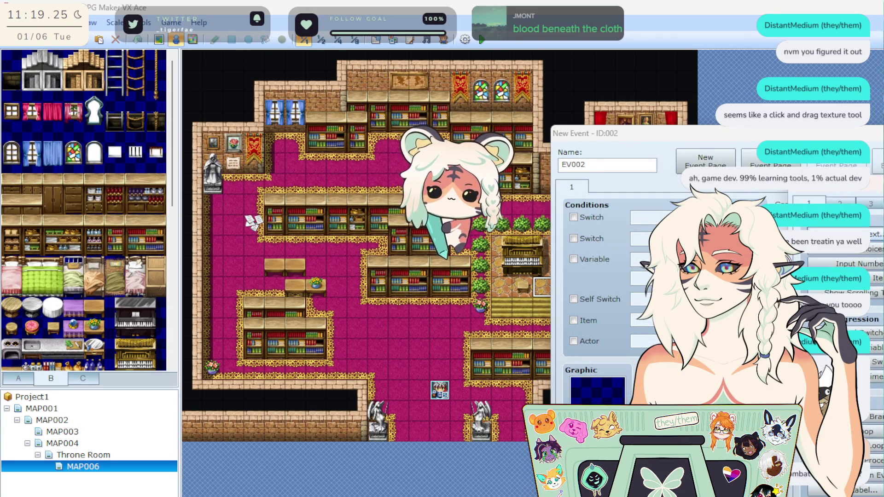
key("Return")
left_click(495, 230)
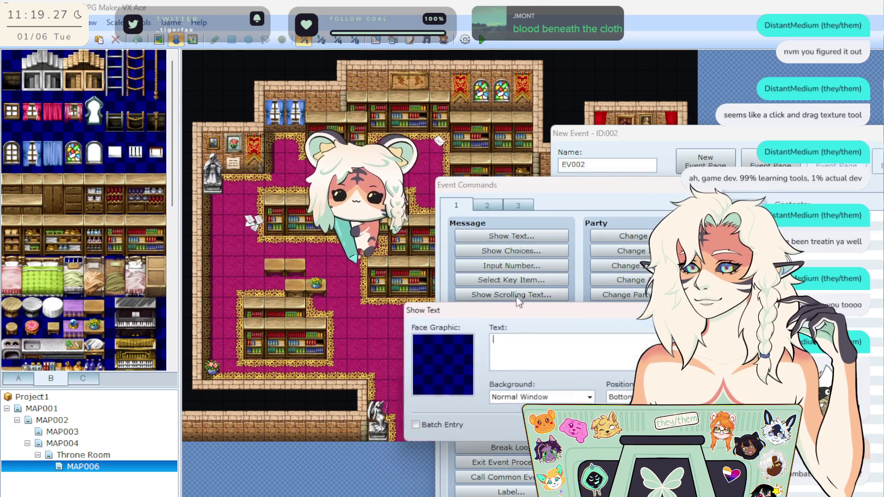
Step: Compare the face sets and choose the brown-haired girl's People1 face for the message
double_click(438, 355)
left_click(445, 349)
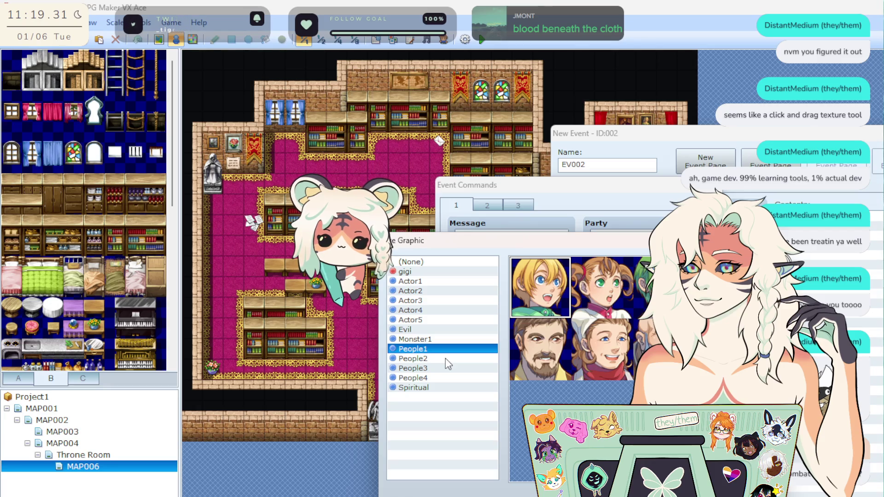
left_click(445, 358)
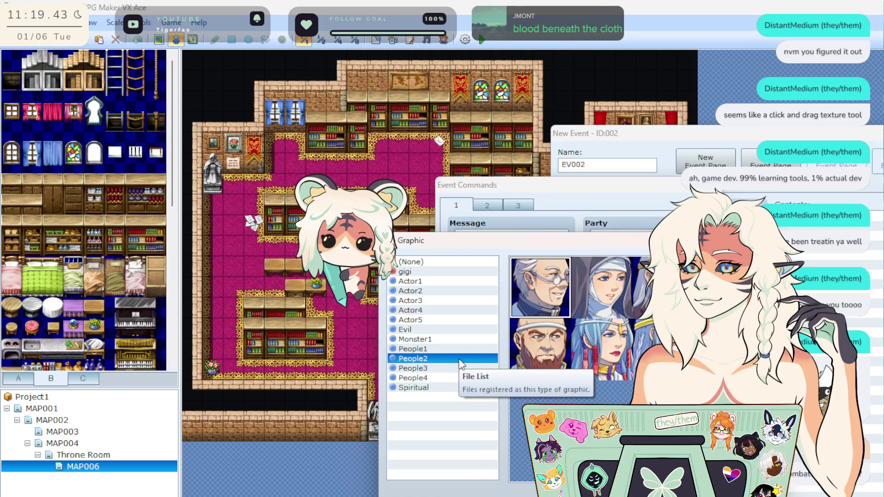
left_click(443, 369)
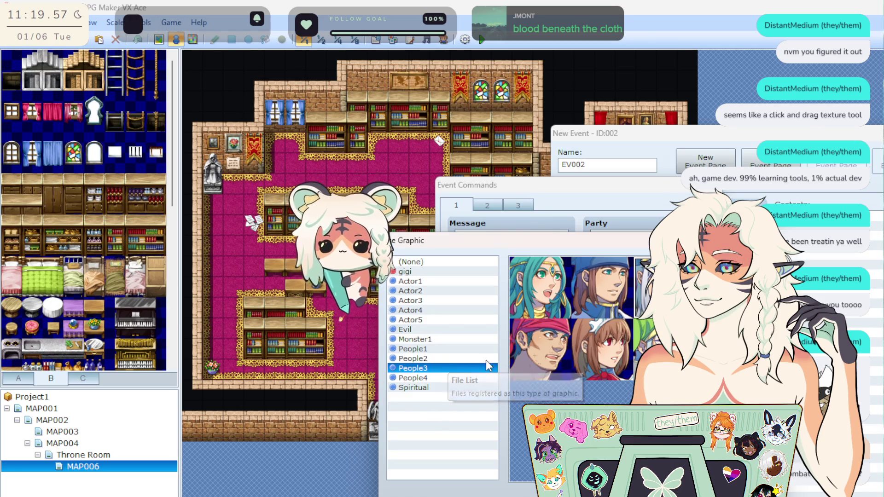
left_click(476, 387)
left_click(445, 378)
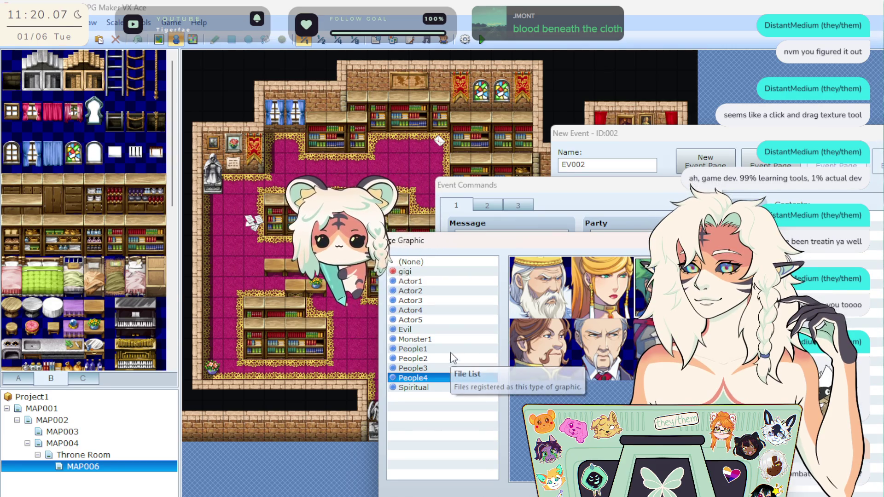
left_click(446, 322)
left_click(439, 329)
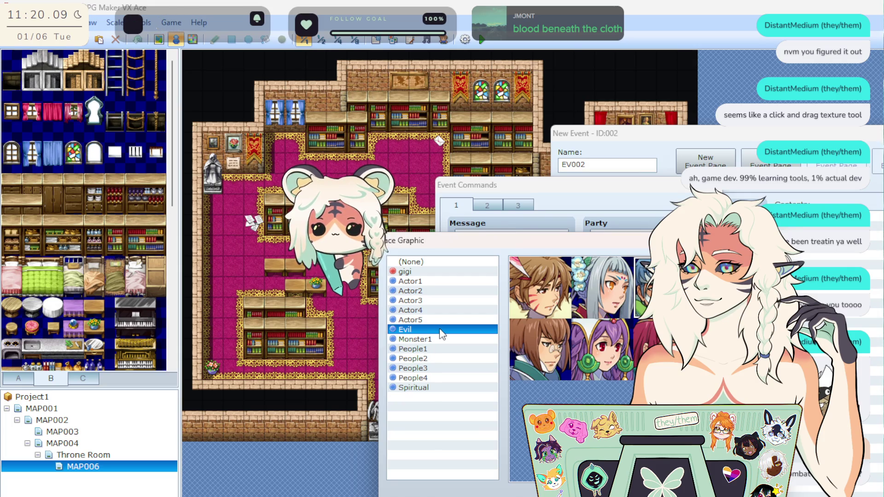
left_click(435, 350)
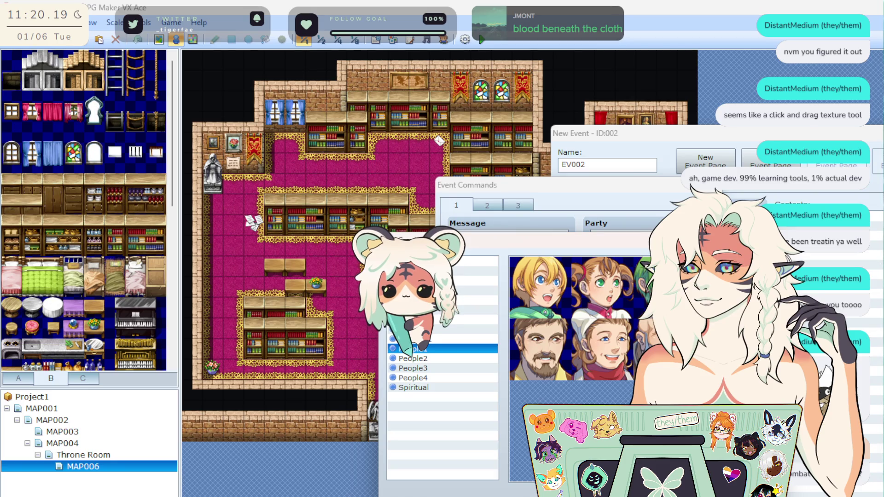
key("Return")
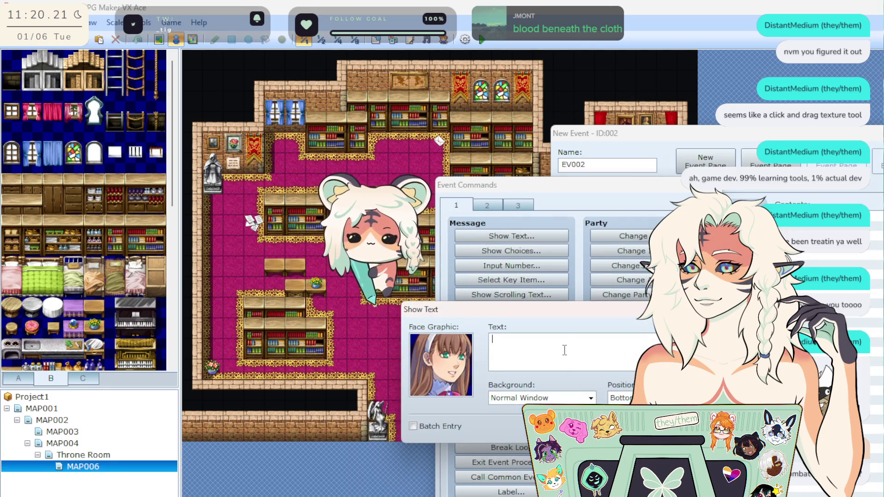
Step: Type the line 'I love playing soothing music for everyone here at the library.'
type("I love playing")
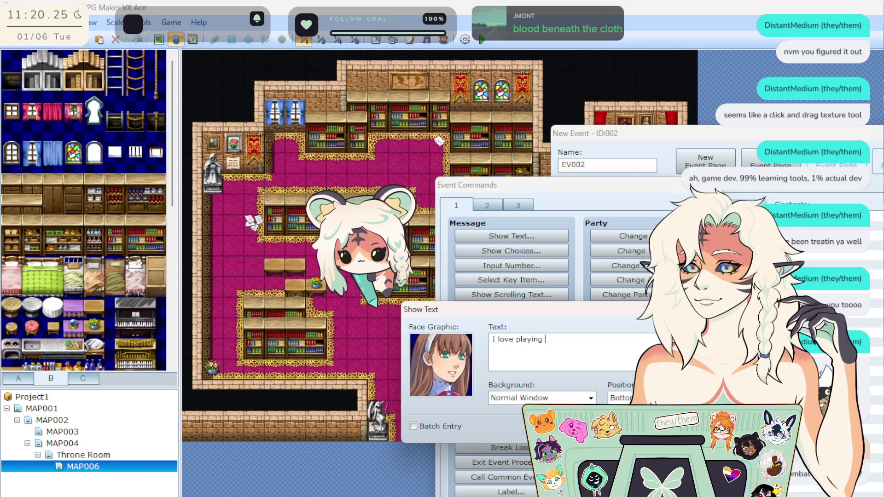
type("mu")
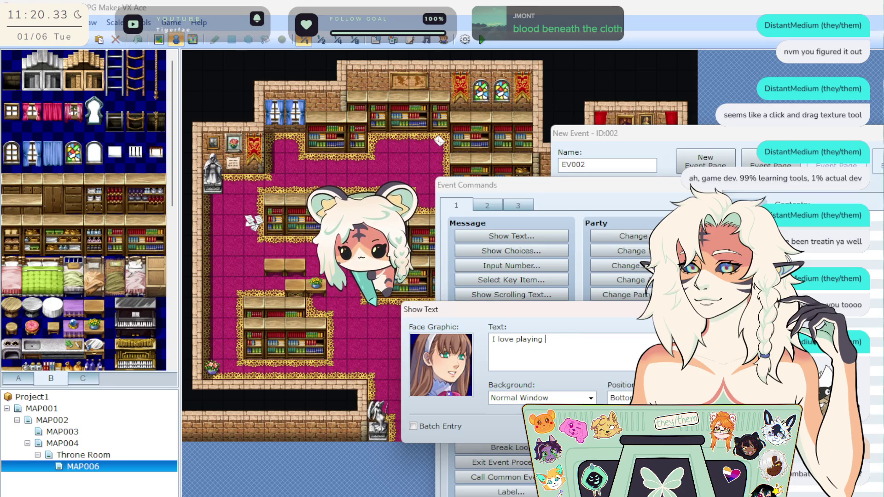
type(" ng mu")
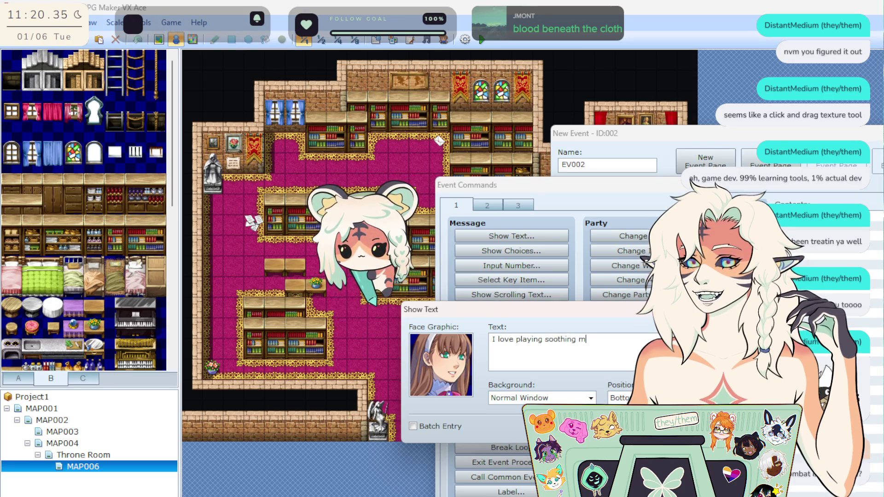
key("BackSpace")
key("BackSpace")
type("usic for t")
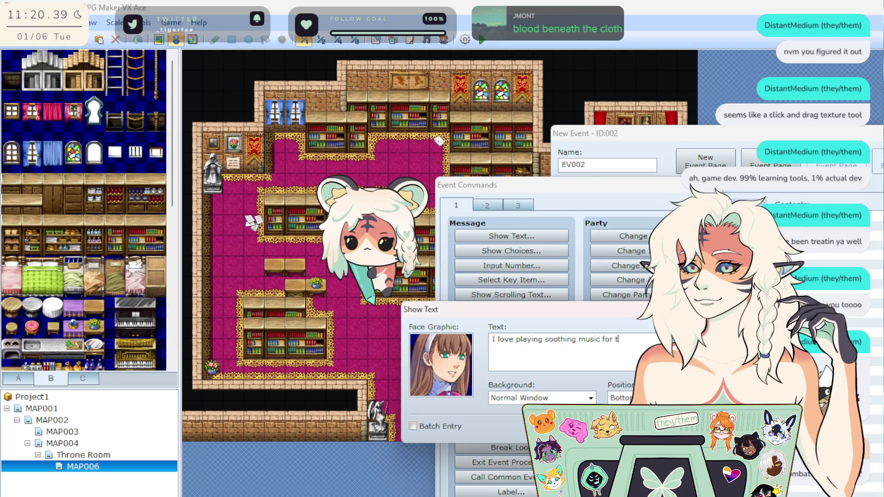
type("hose")
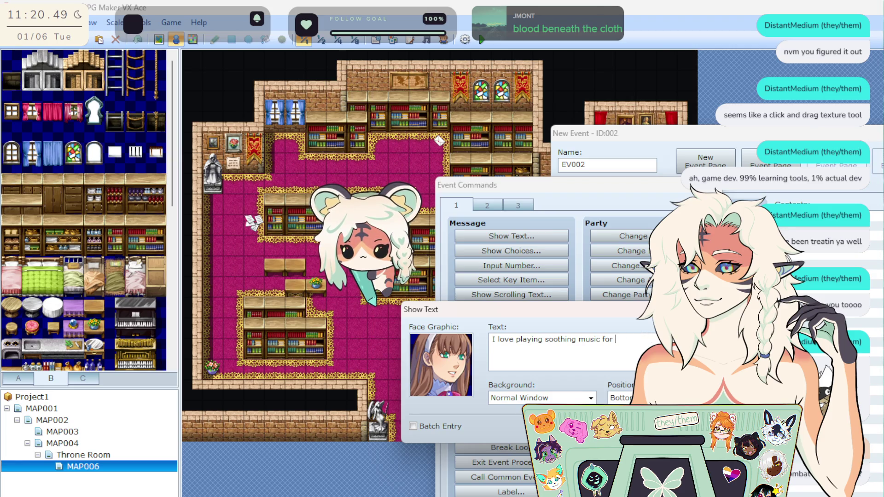
type("l rea")
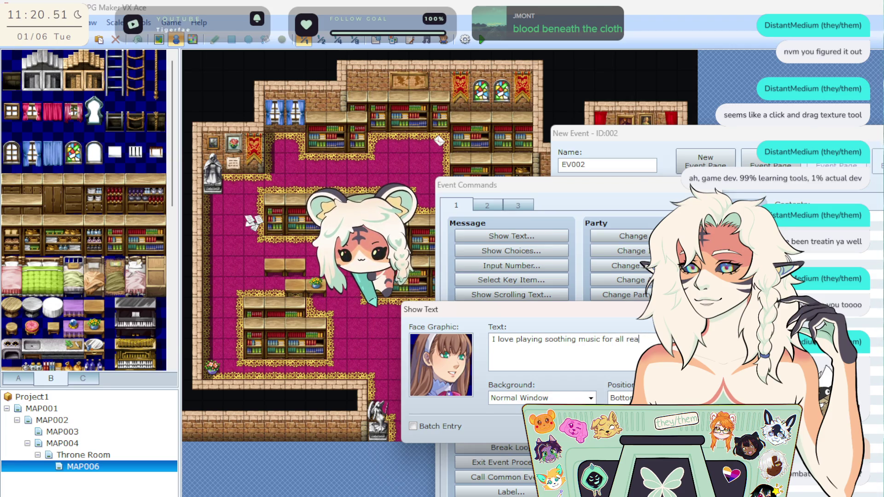
key("BackSpace")
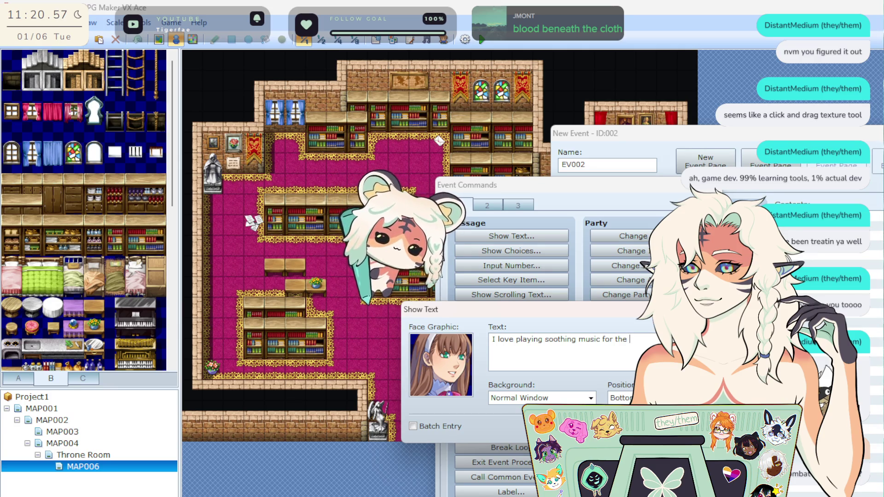
key("BackSpace")
key("BackSpace")
key("BackSpace")
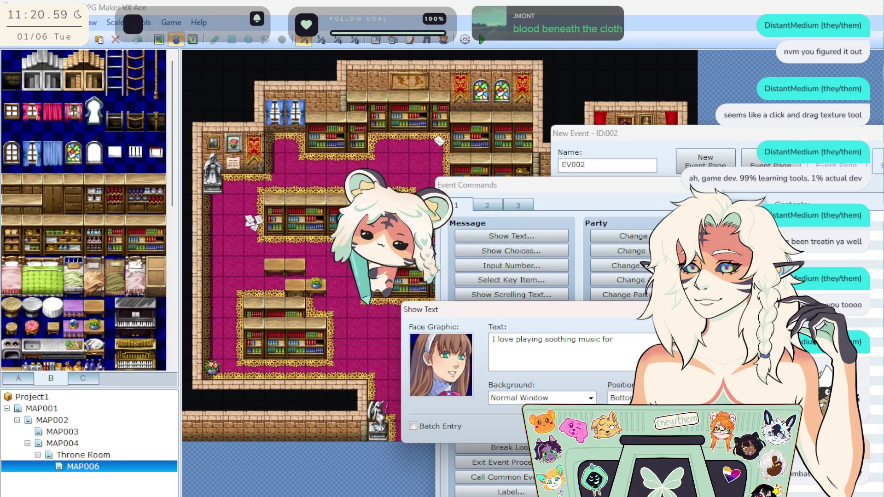
type(" everyone")
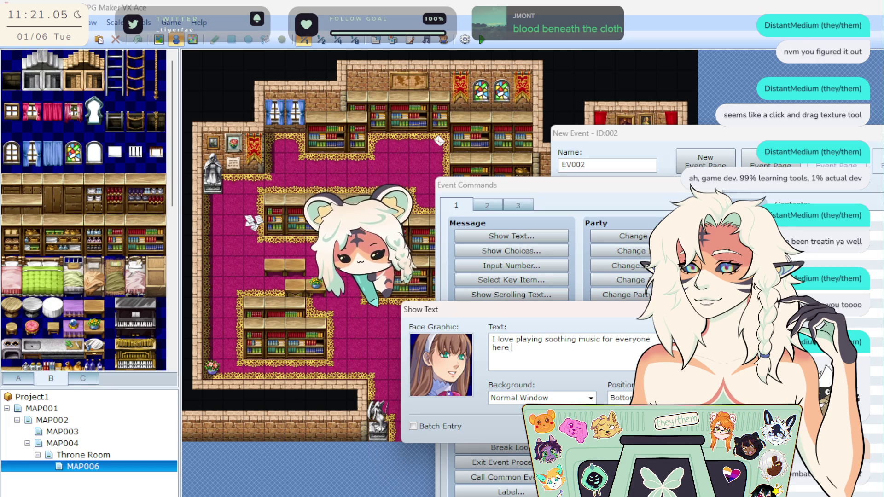
type("t the Lina")
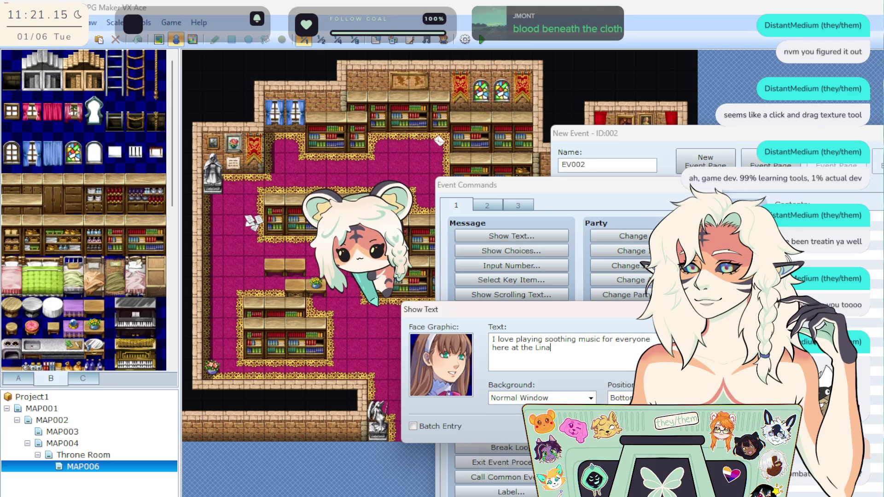
key("BackSpace")
key("BackSpace")
key("BackSpace")
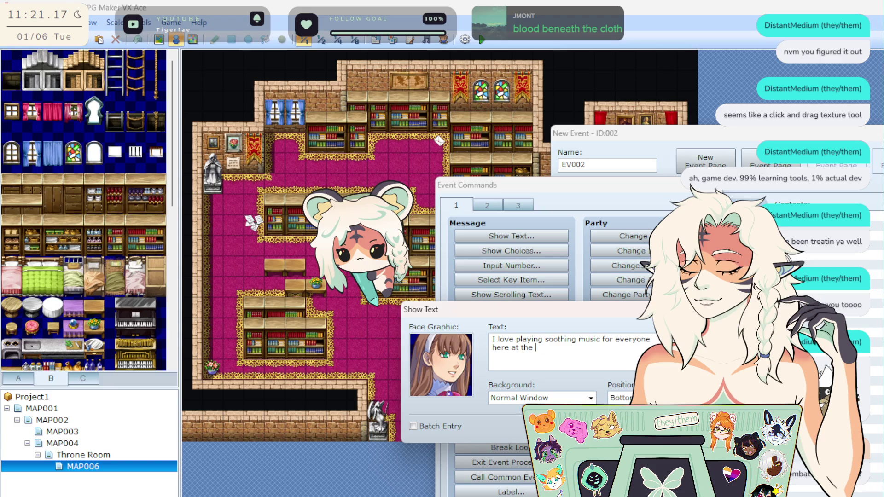
type("library.")
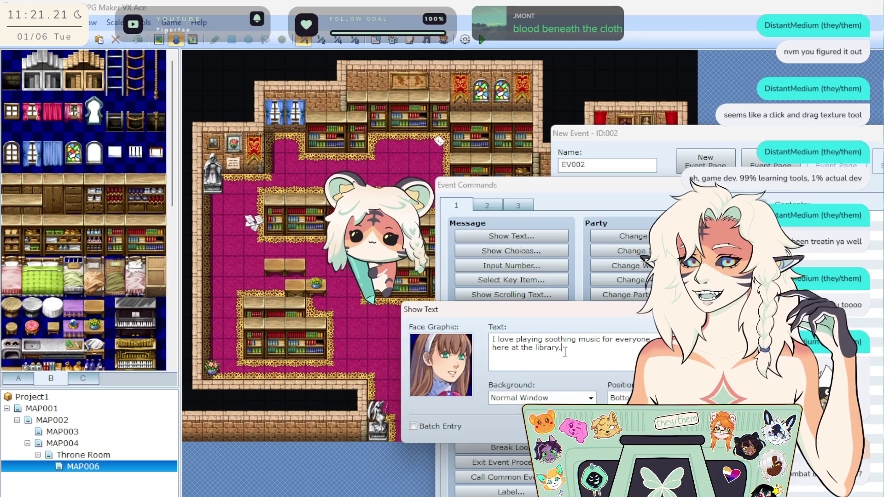
Step: Set the message to Dim Background, preview it, and add the command
left_click(591, 398)
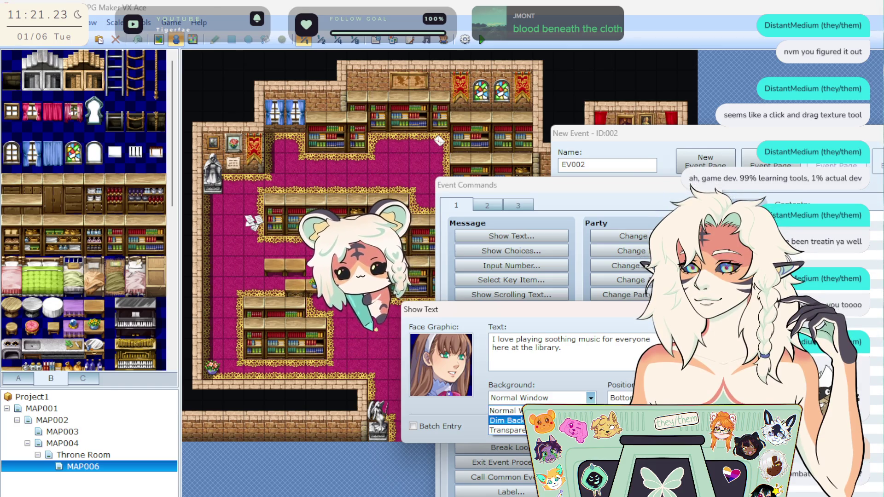
left_click(507, 421)
left_click(548, 426)
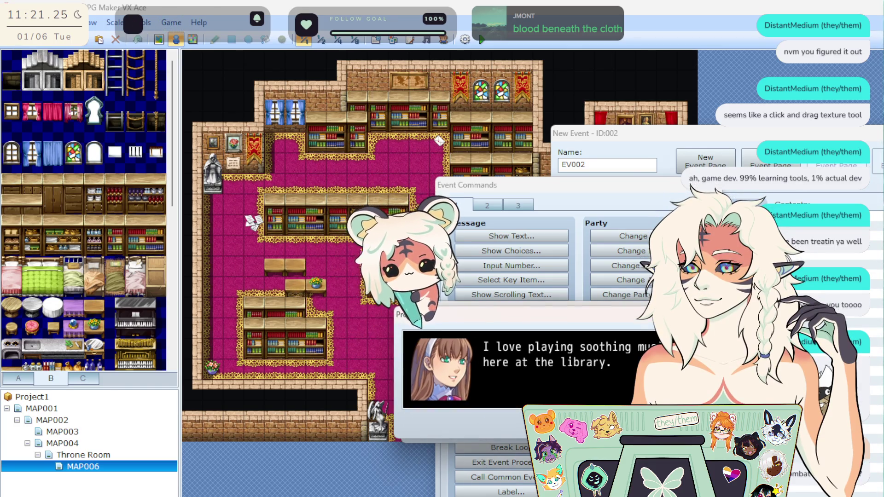
key("Escape")
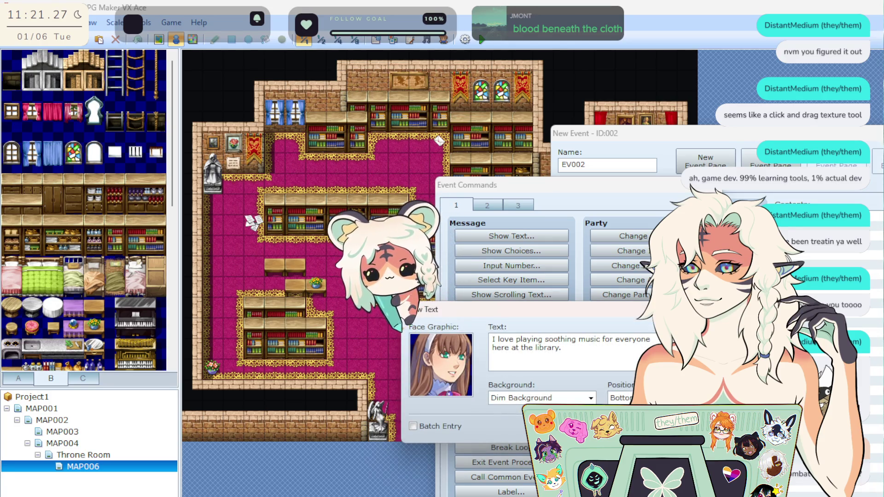
key("Return")
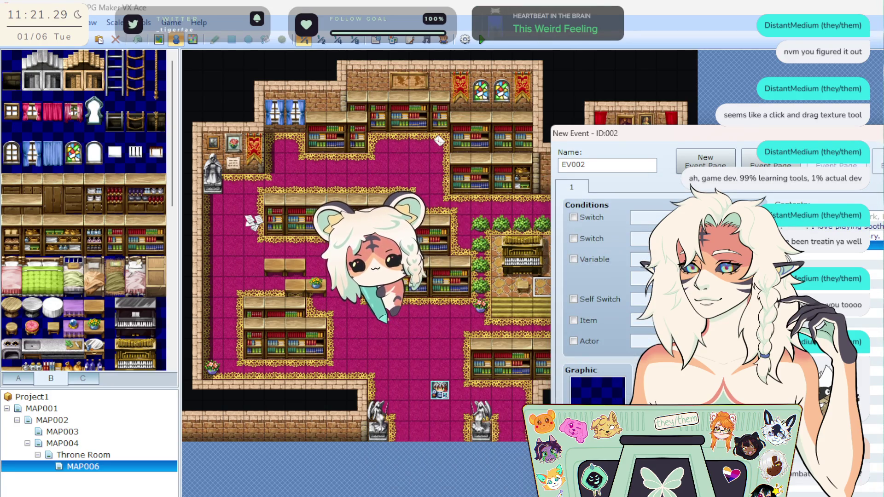
Step: Browse the gigi sheet and other character sheets for EV002's sprite
double_click(612, 390)
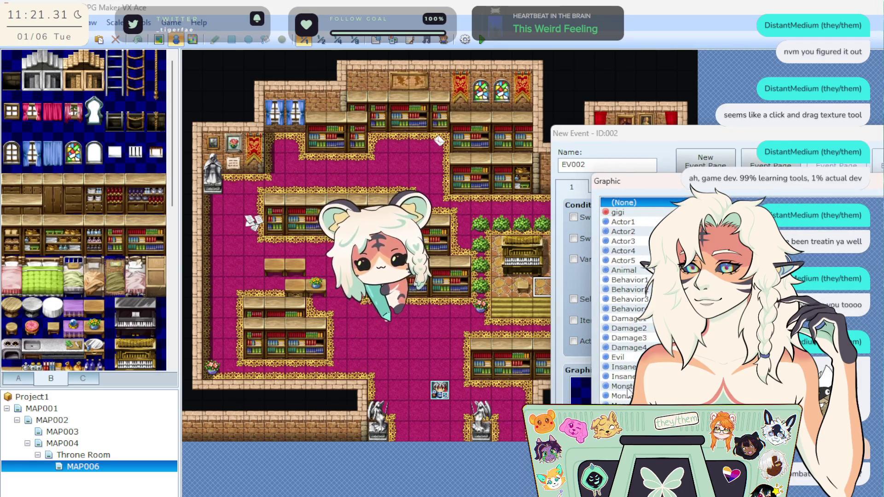
left_click(617, 212)
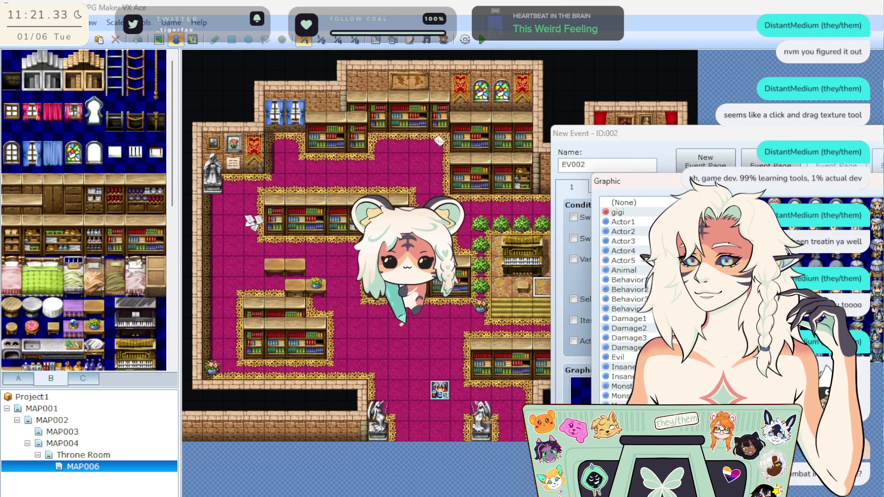
key("Down")
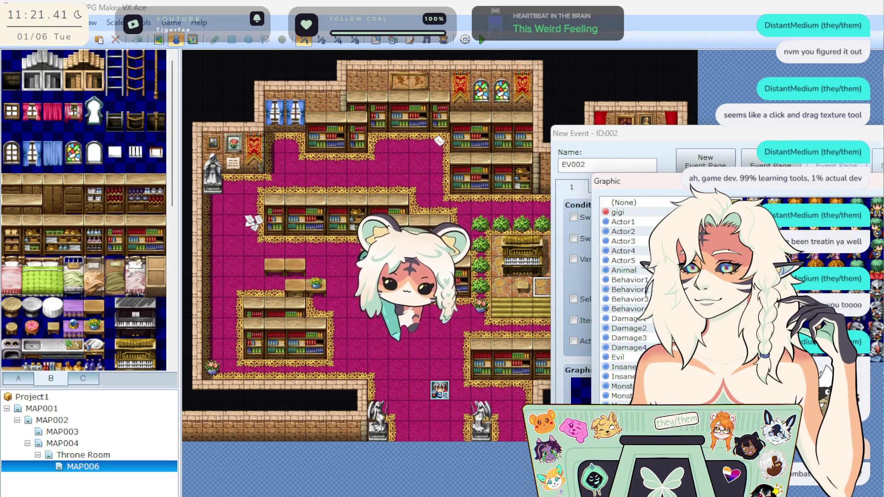
key("Down")
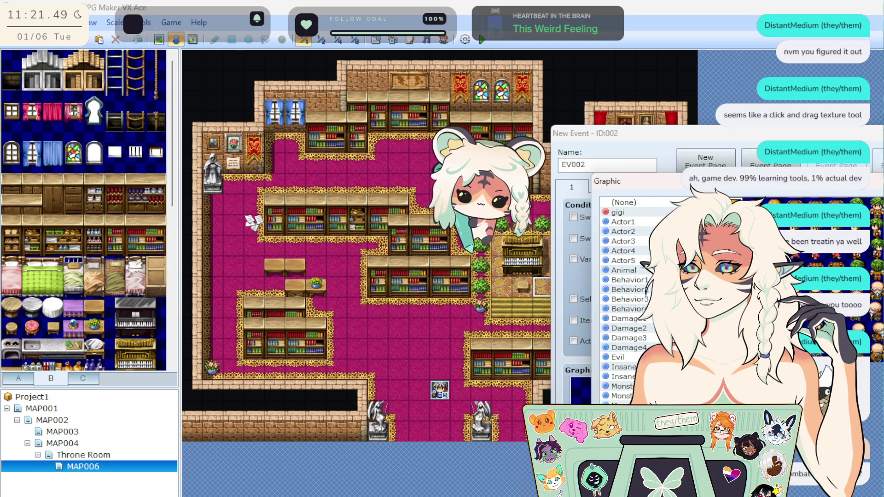
key("Escape")
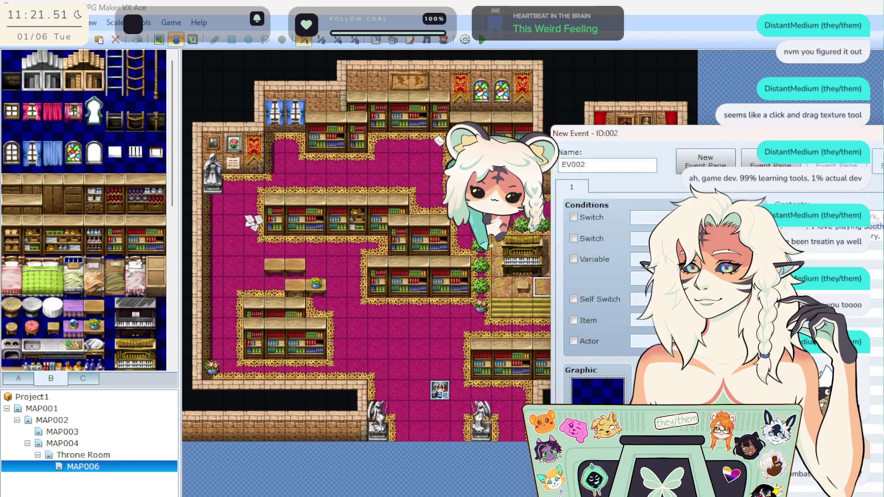
key("Return")
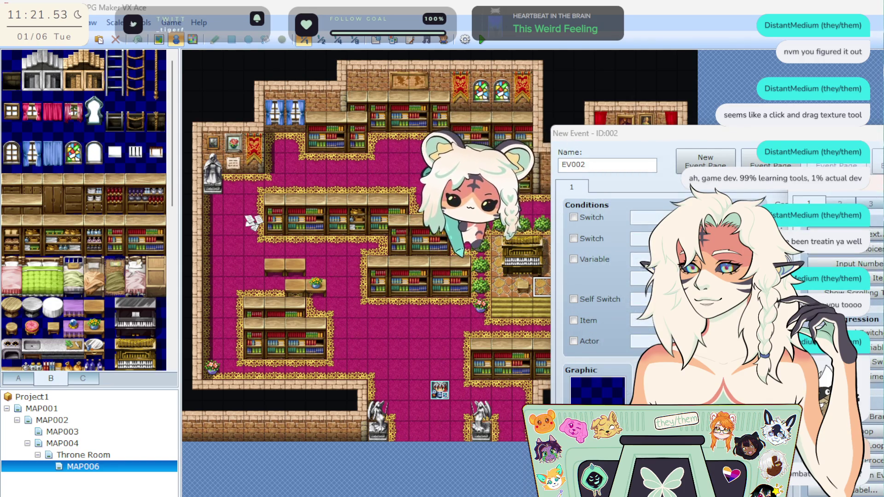
key("Escape")
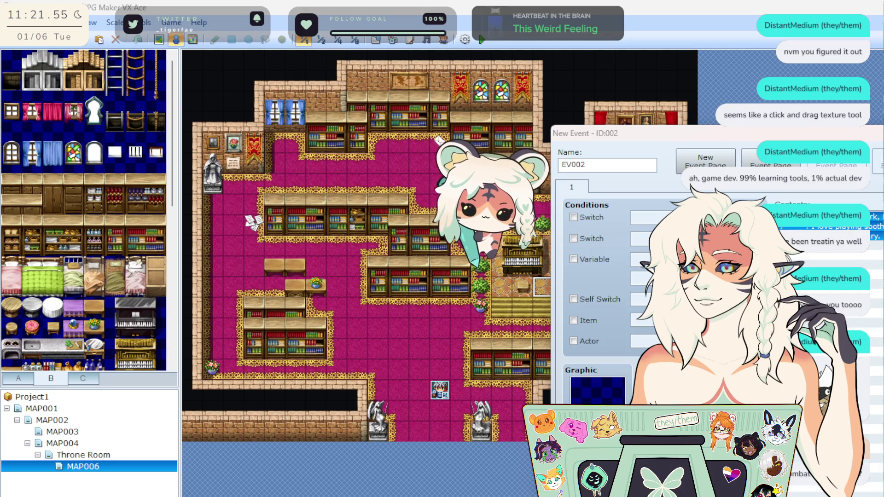
Step: Pick a character sheet below Insane for EV002 and save the event
key("Return")
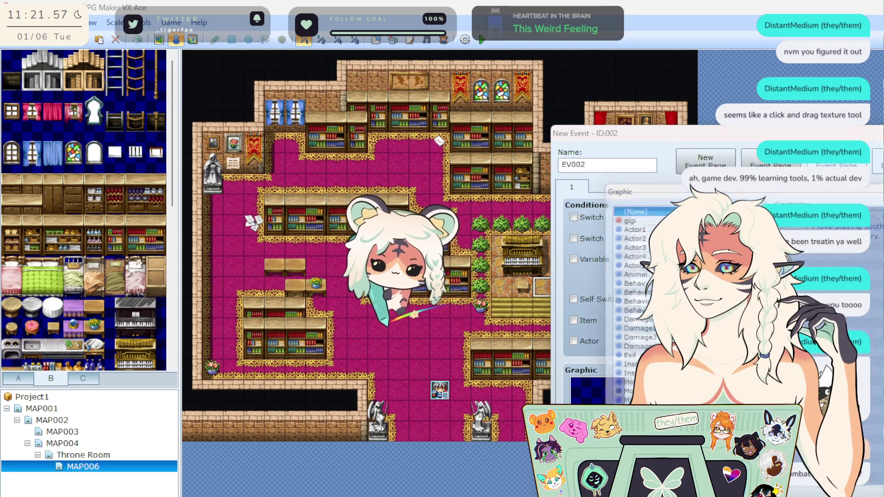
left_click(623, 367)
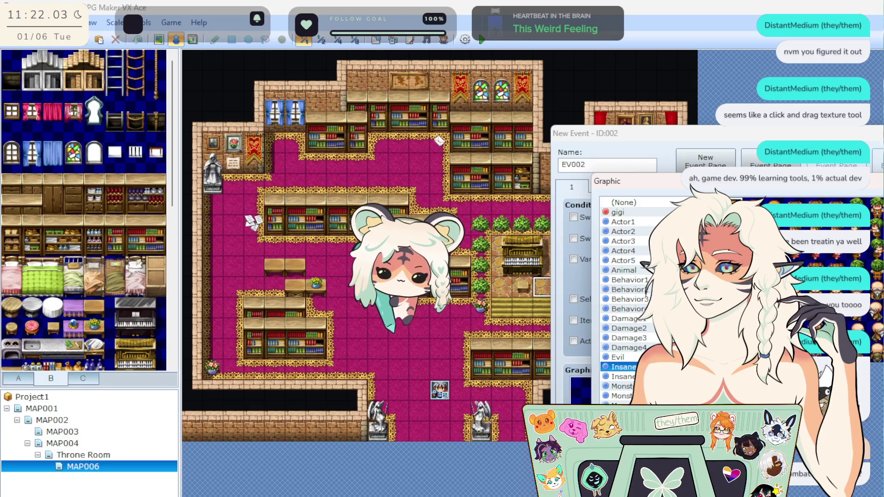
left_click(624, 415)
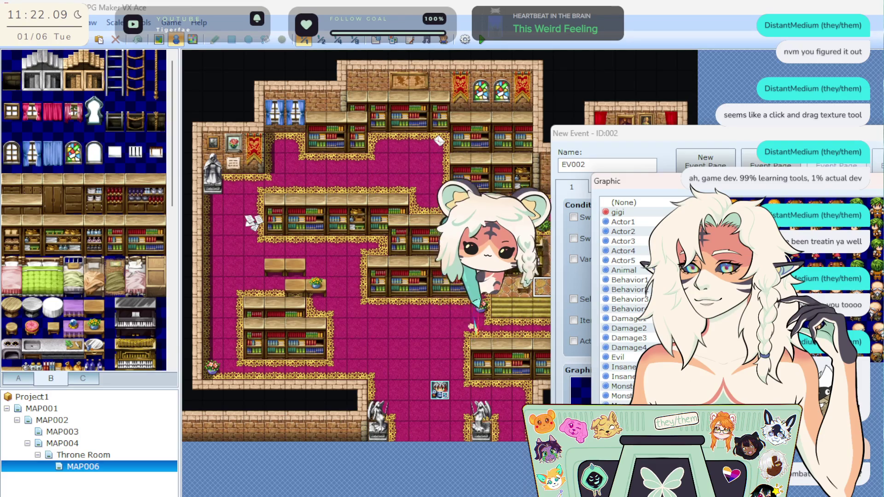
key("Escape")
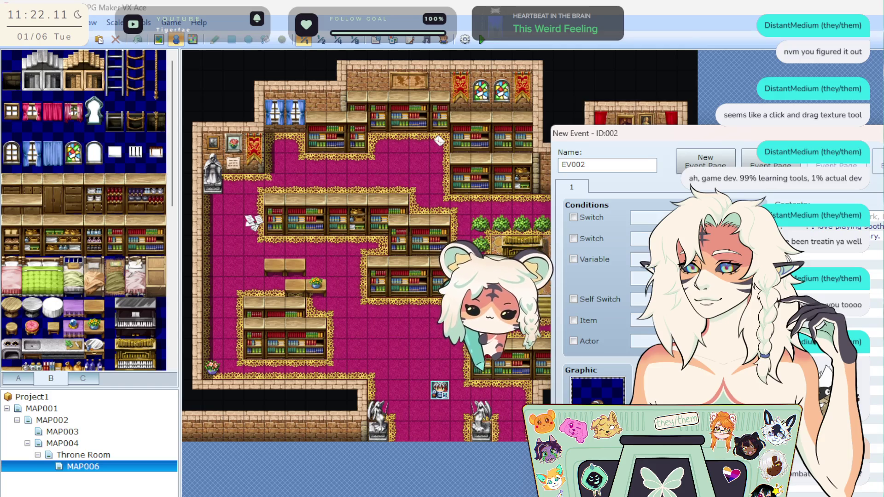
key("Escape")
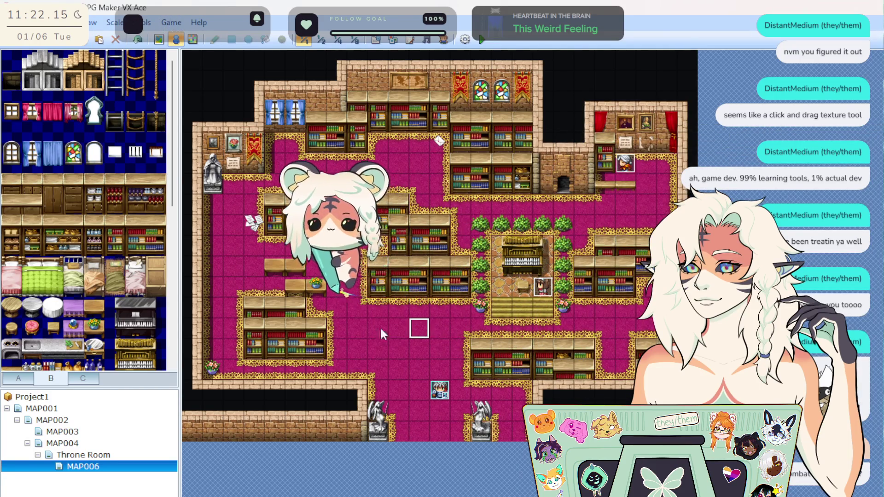
right_click(238, 267)
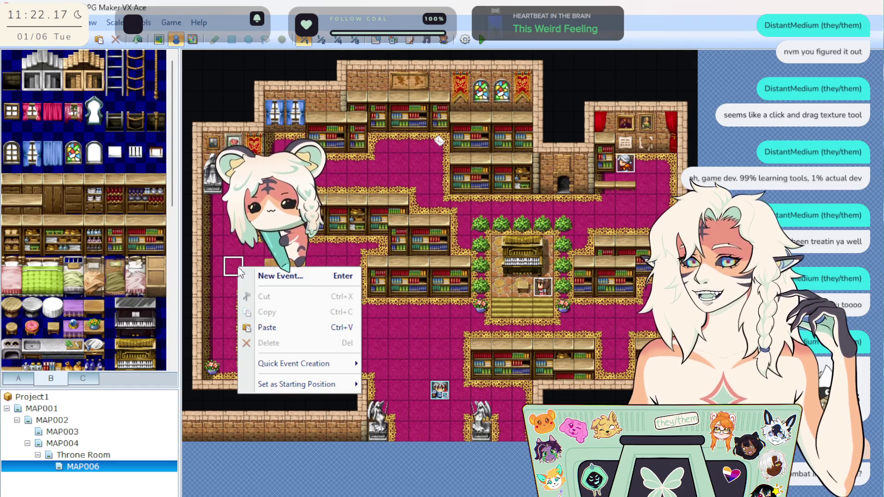
Step: Create a new event on a left-side floor tile near the reading tables and look through its sprites
right_click(228, 235)
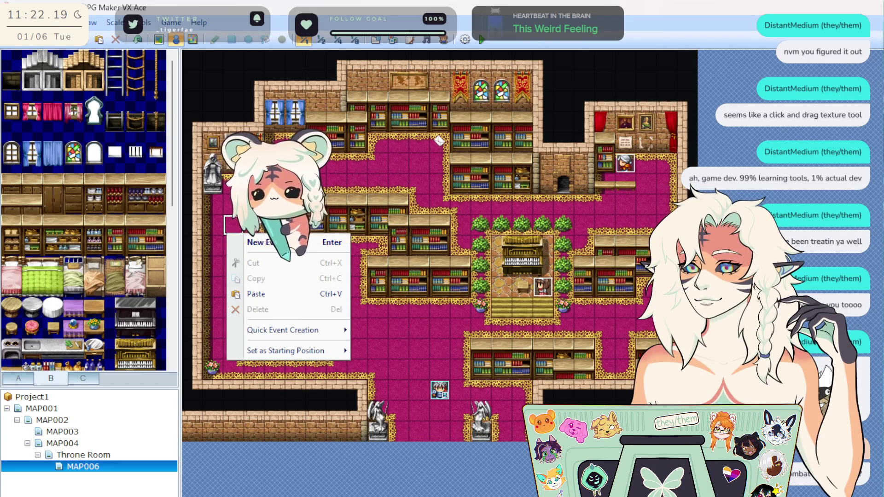
left_click(209, 269)
right_click(241, 249)
left_click(294, 262)
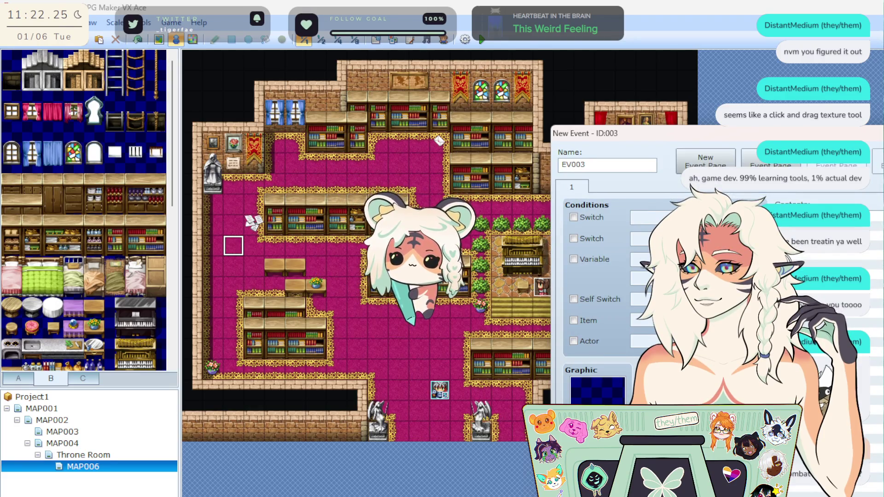
double_click(596, 392)
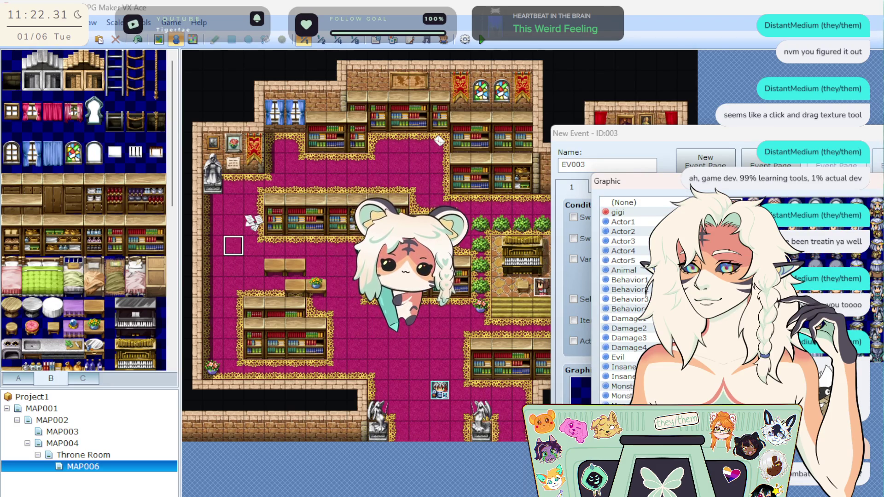
scroll(874, 276, "down", 3)
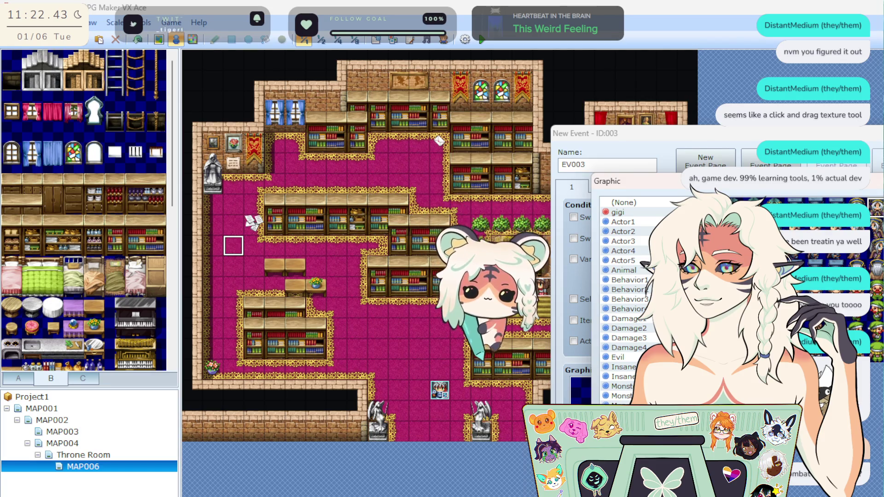
key("Escape")
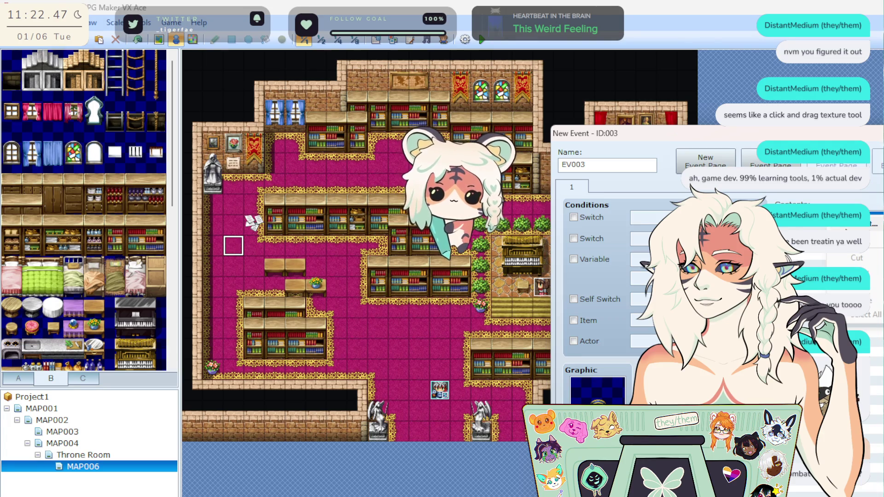
Step: Add the NPC's portrait dialogue and place EV003 on the map
key("Return")
left_click(871, 240)
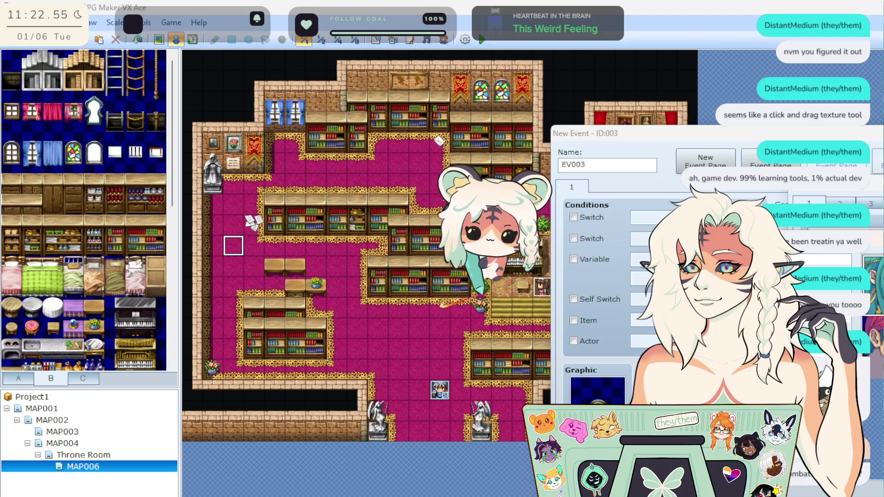
key("Escape")
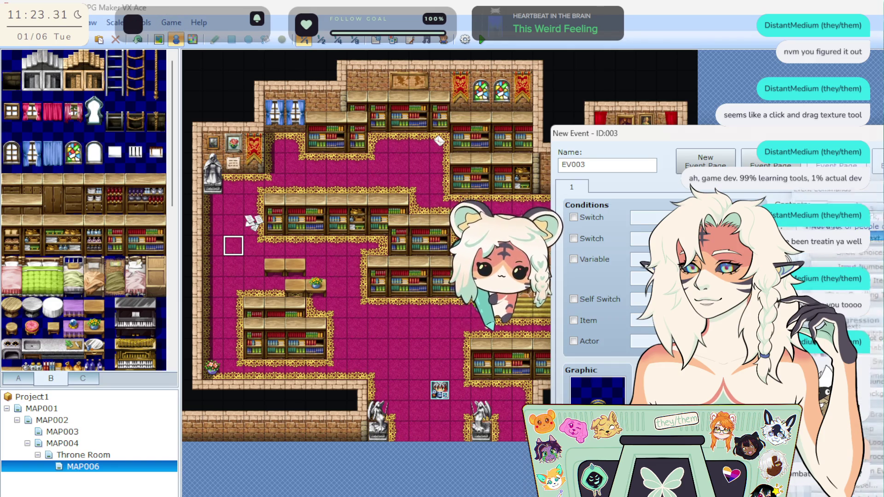
key("Return")
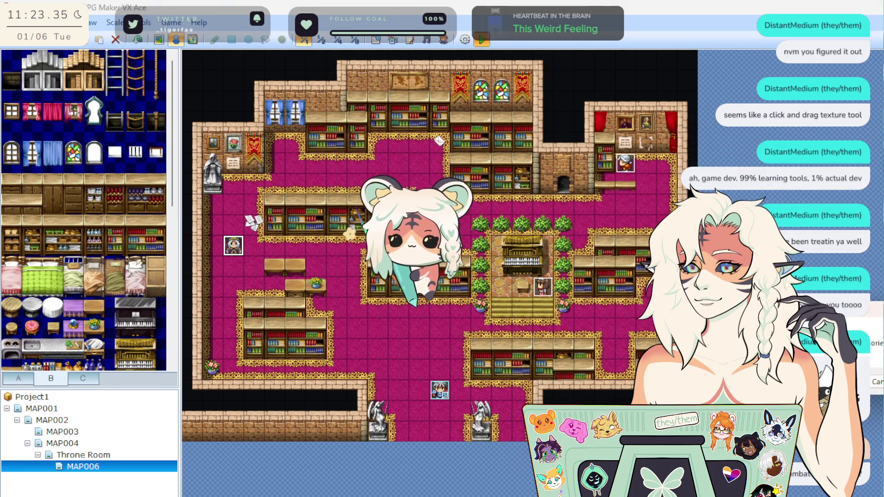
Step: Playtest a new game and talk to the pianist NPC
left_click(481, 39)
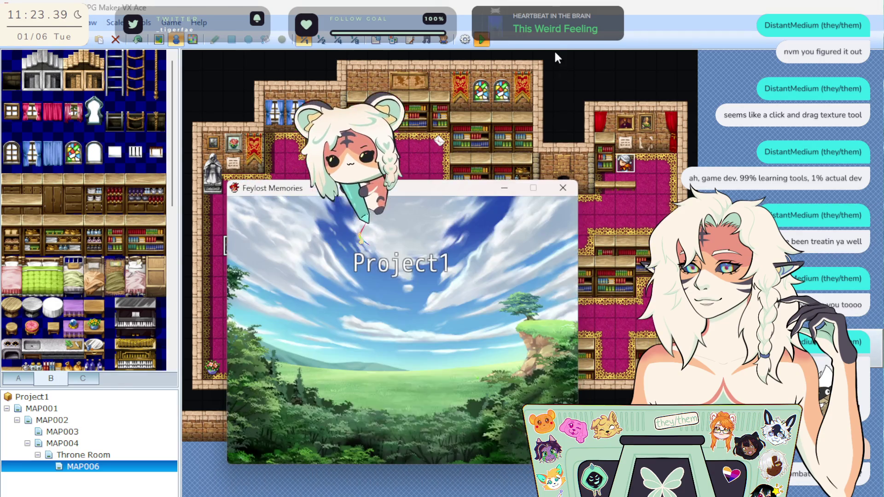
key("Return")
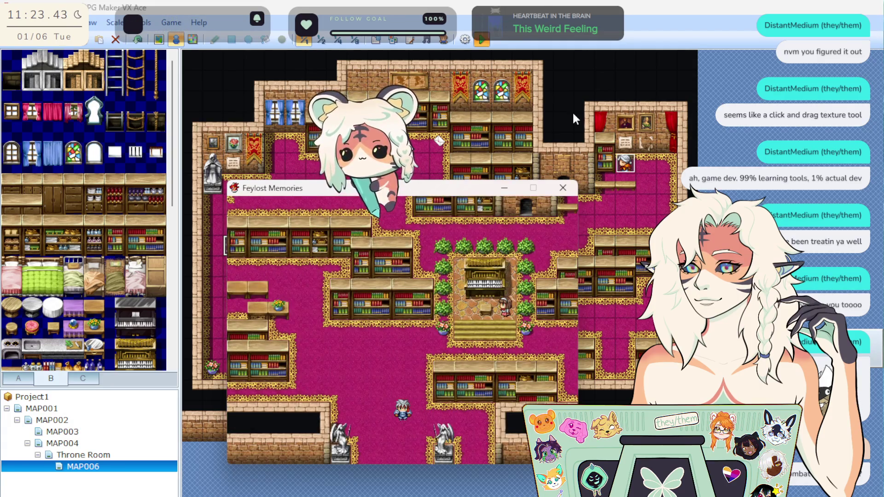
key("Left")
key("Up")
key("Left")
key("Left")
key("Left")
key("Up")
key("Return")
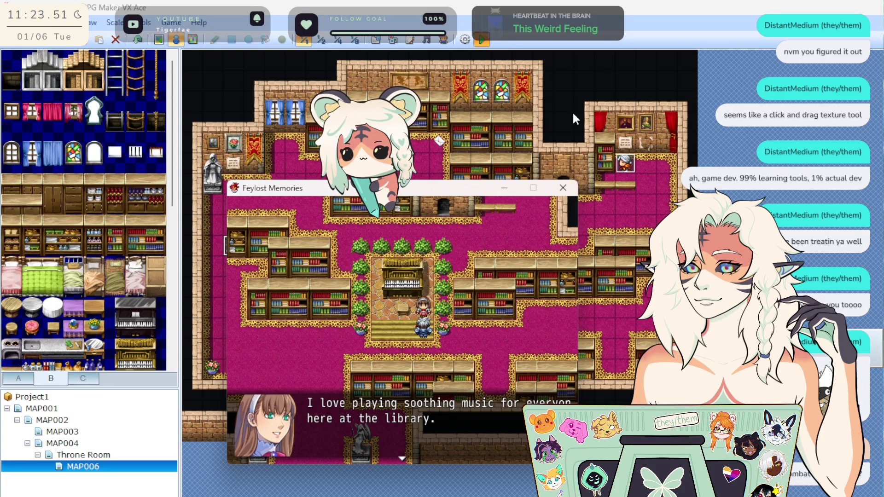
key("Return")
Step: Walk to the girl with glasses by the tables and read her dialogue
key("Left")
key("Down")
key("Left")
key("Left")
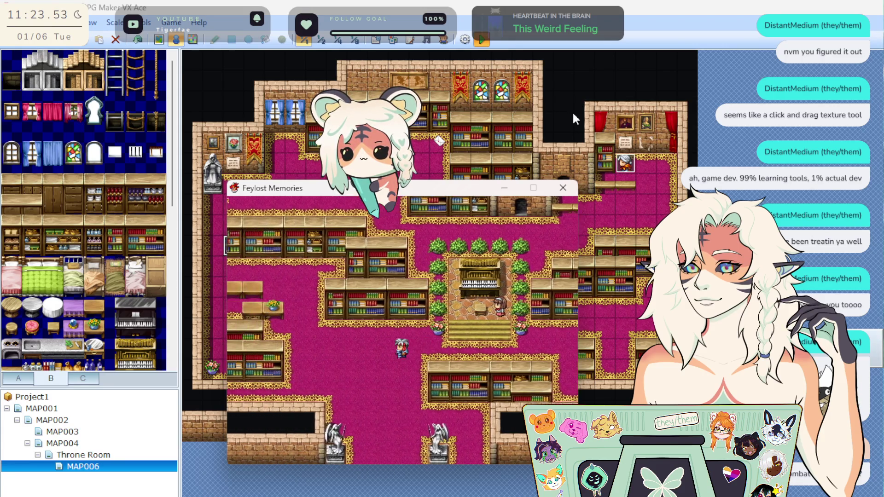
key("Left")
key("Left")
key("Left")
key("Down")
key("Down")
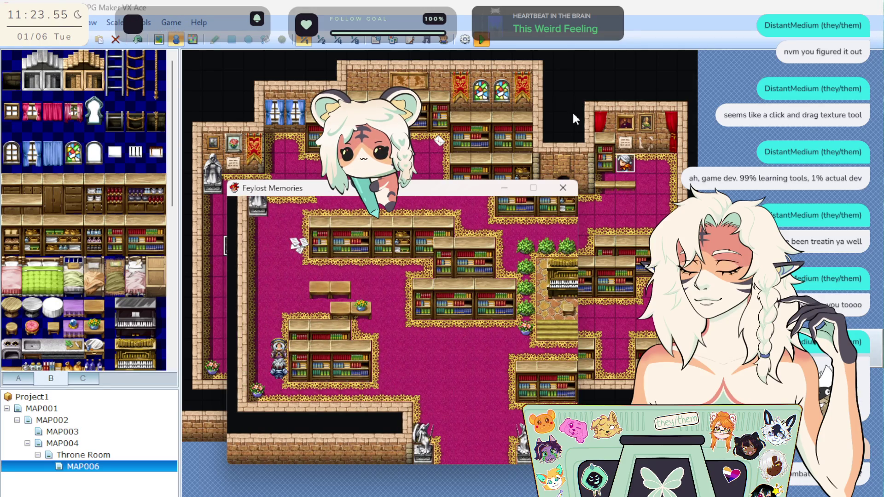
key("Return")
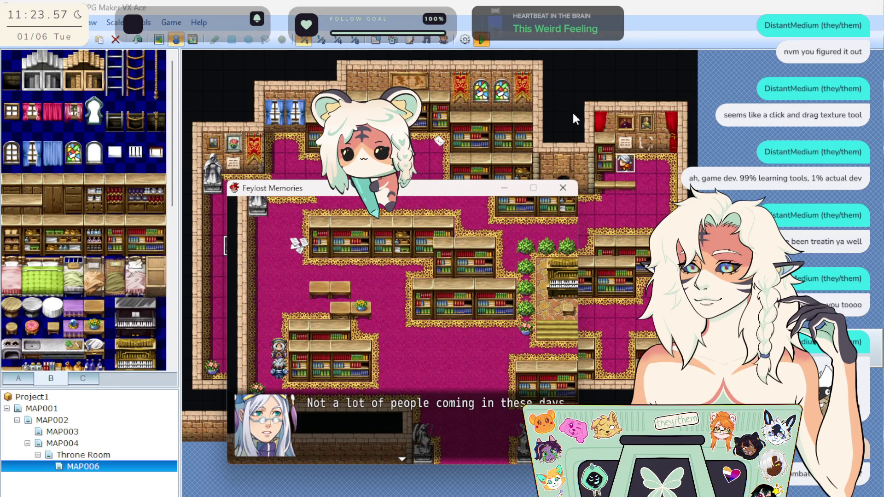
key("Return")
Step: Talk to the old man, who says 'Not a lot of people coming in these days', then close the game
key("Down")
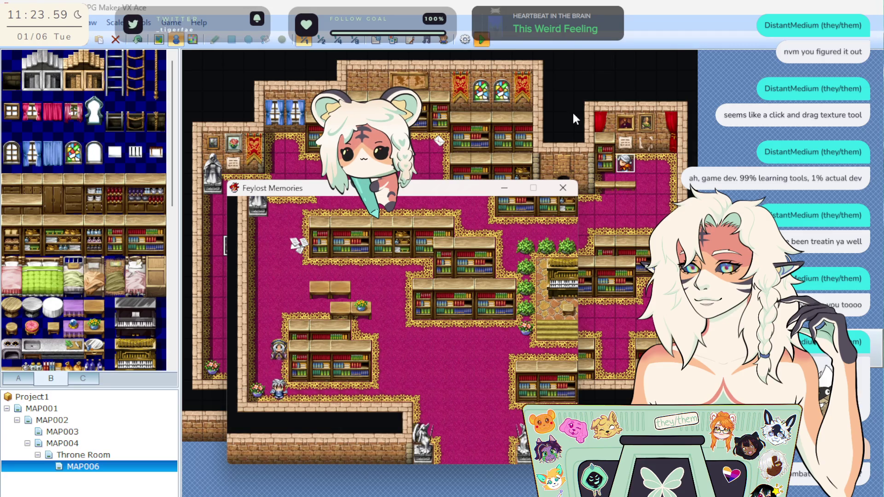
key("Up")
key("Up")
key("Up")
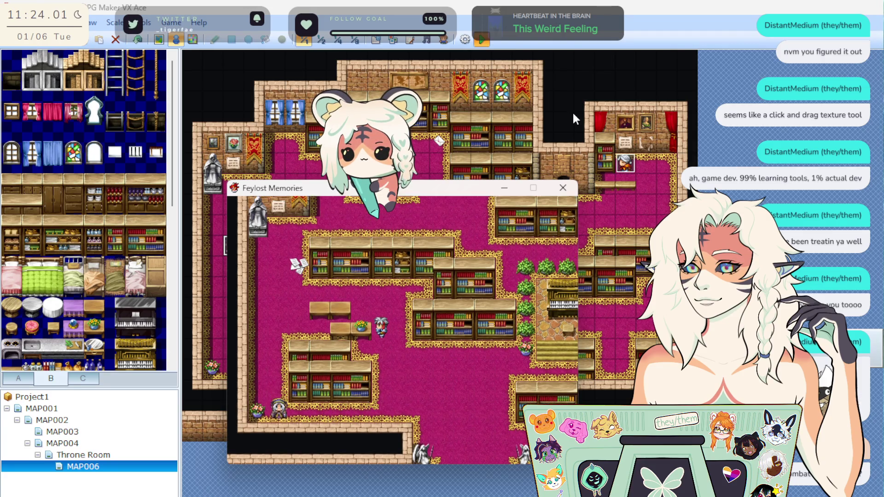
key("Right")
key("Right")
key("Right")
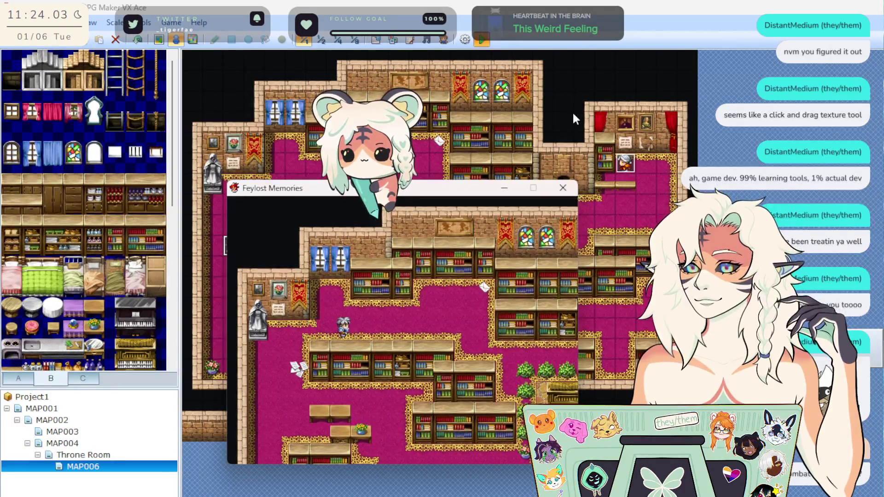
key("Right")
key("Right")
key("Right")
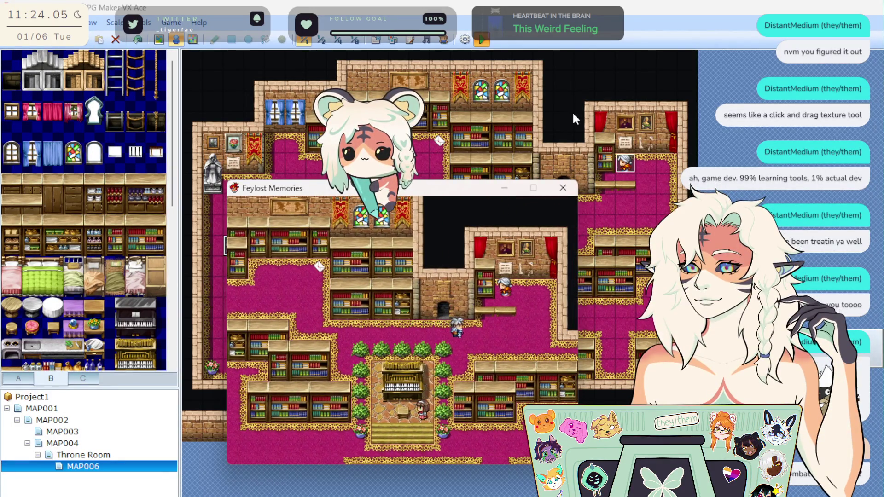
key("Up")
key("Up")
key("Return")
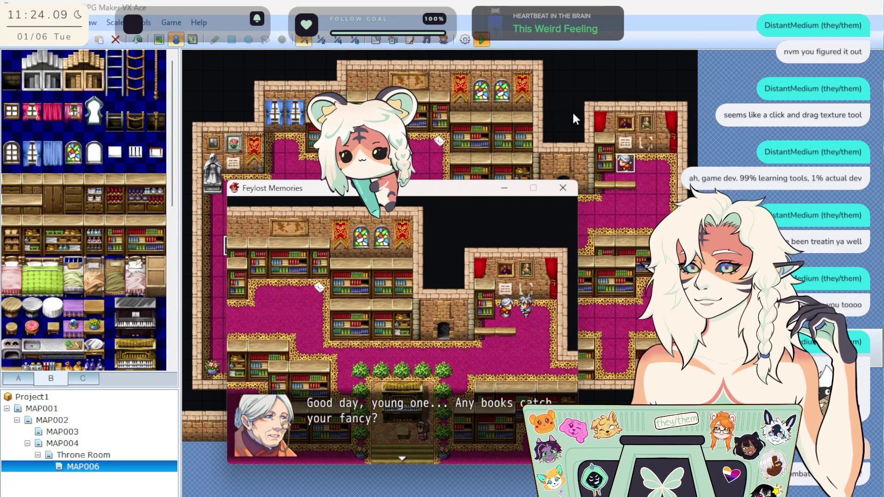
key("Return")
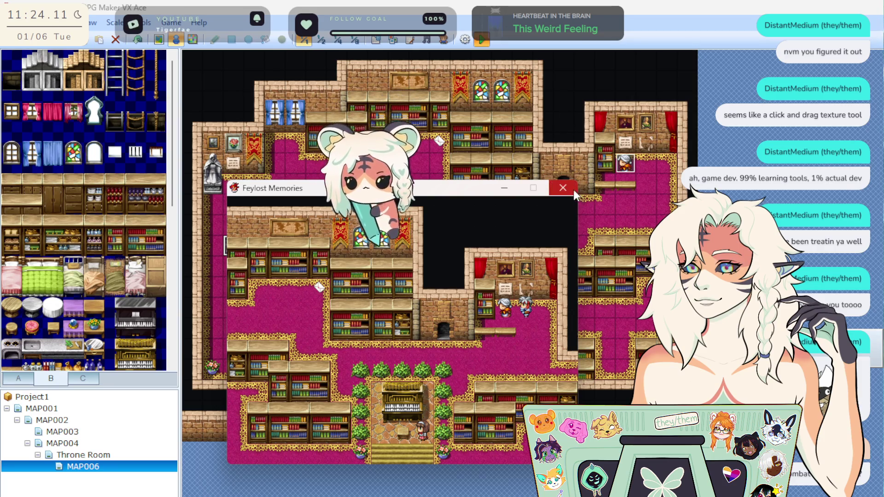
left_click(570, 189)
Step: Rebreak the pianist event's message lines so they fit the box, save, and playtest with F12
right_click(539, 285)
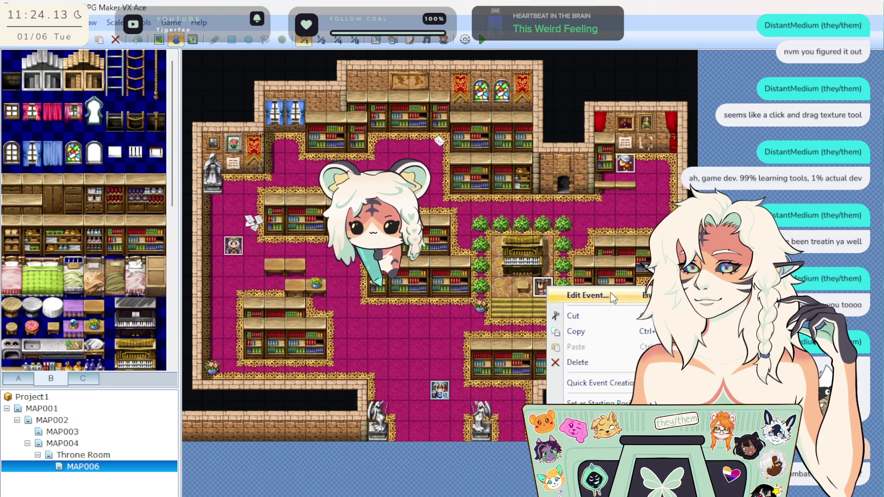
left_click(612, 291)
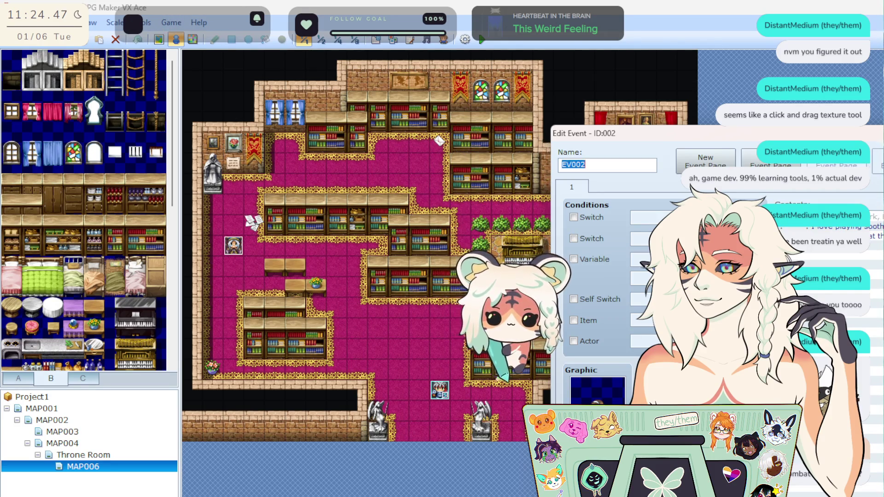
key("Escape")
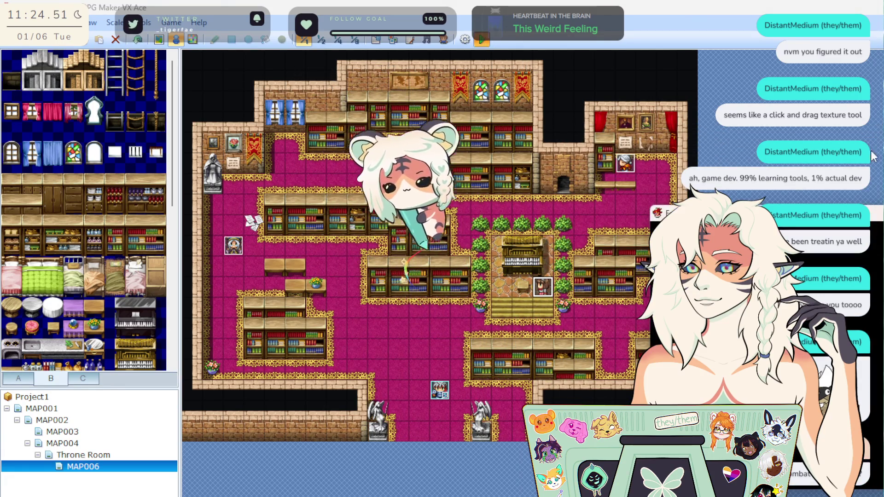
key("F12")
Step: Move the game window left, start a new game, and talk to the girl with glasses
mouse_move(420, 230)
left_mouse_down()
mouse_move(504, 231)
mouse_move(274, 235)
mouse_move(241, 228)
left_mouse_up()
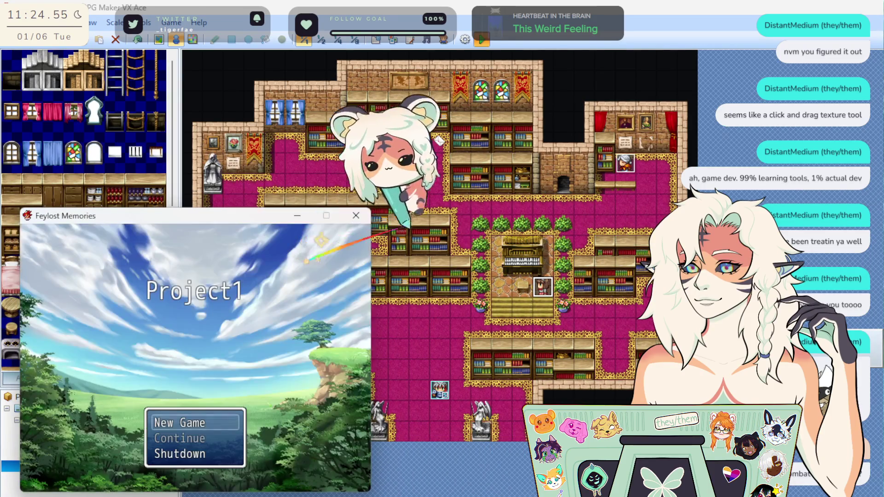
key("Return")
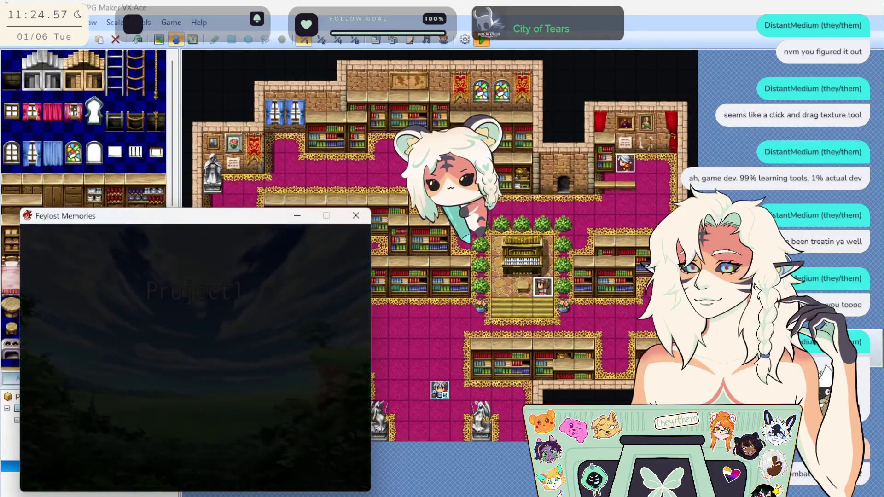
key("Up")
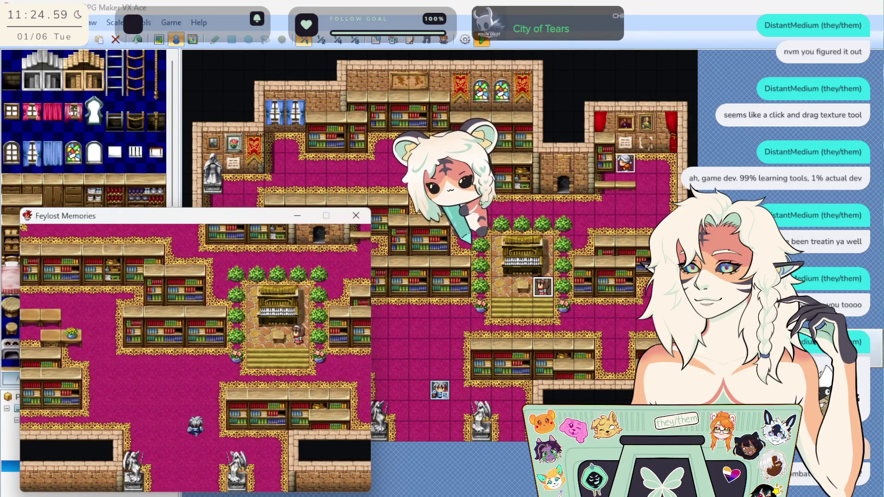
key("Left")
key("Up")
key("Left")
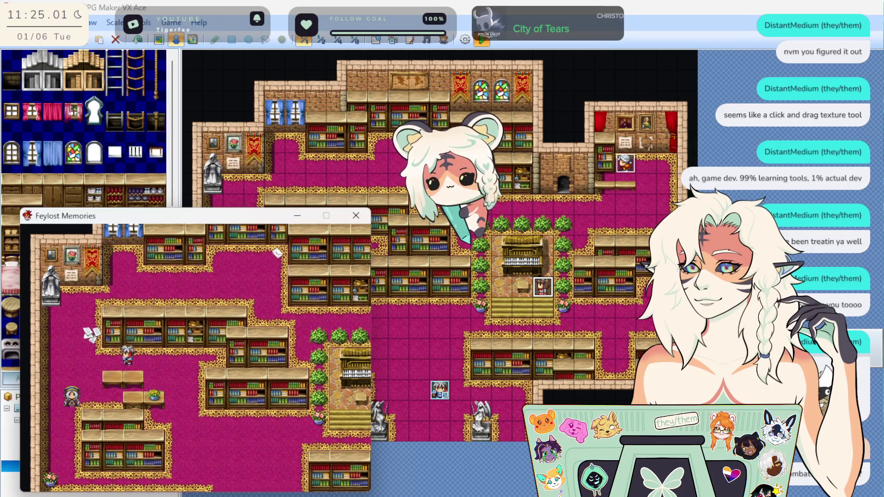
key("Down")
key("Return")
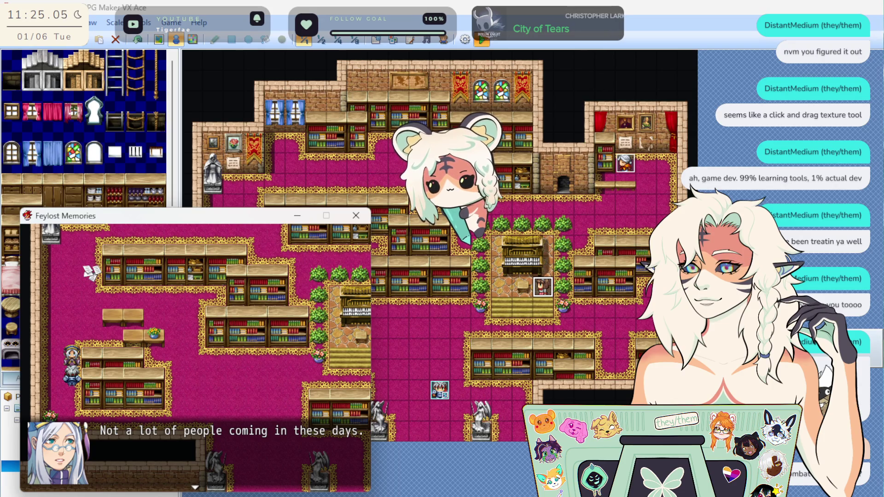
key("Return")
Step: Walk over to the old man and read his dialogue
key("Up")
key("Right")
key("Right")
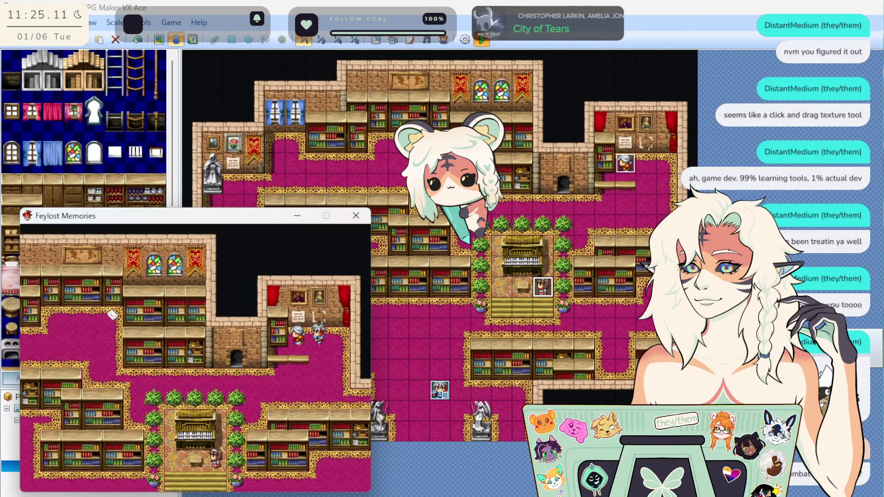
key("Return")
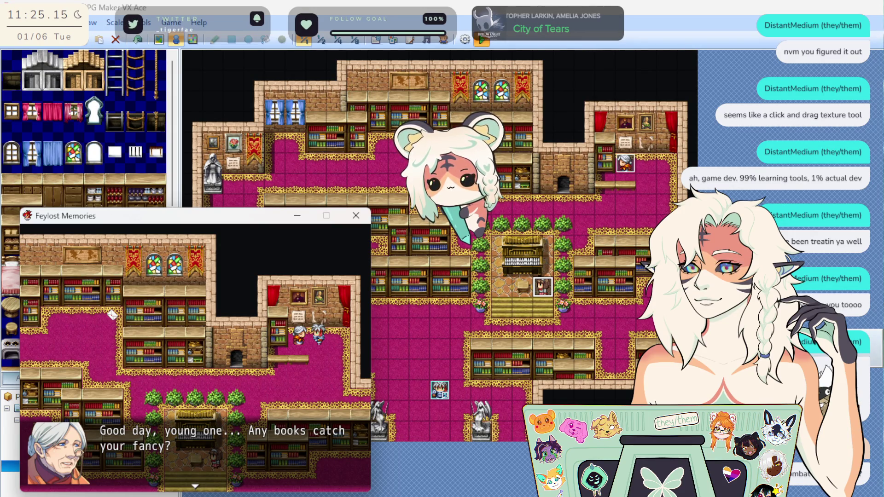
key("Return")
key("Down")
key("Right")
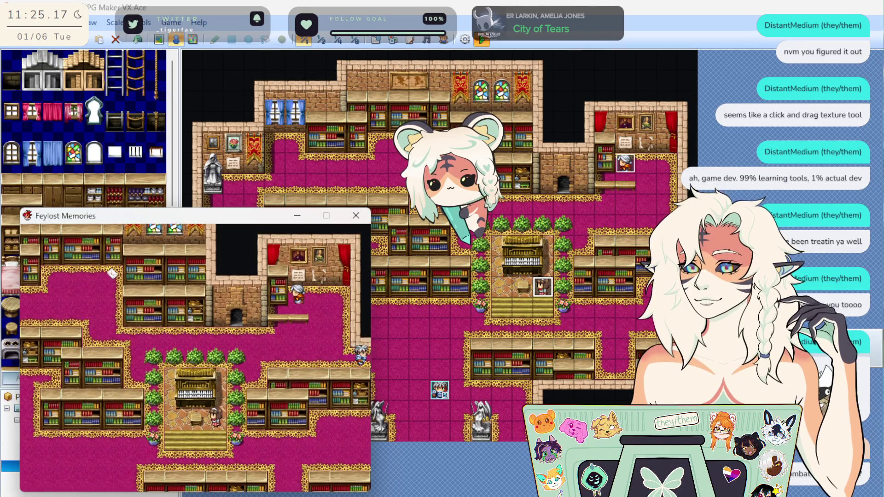
Step: Check that the pianist's line now fits on two lines, then close the game
key("Left")
key("Up")
key("Left")
key("Up")
key("Left")
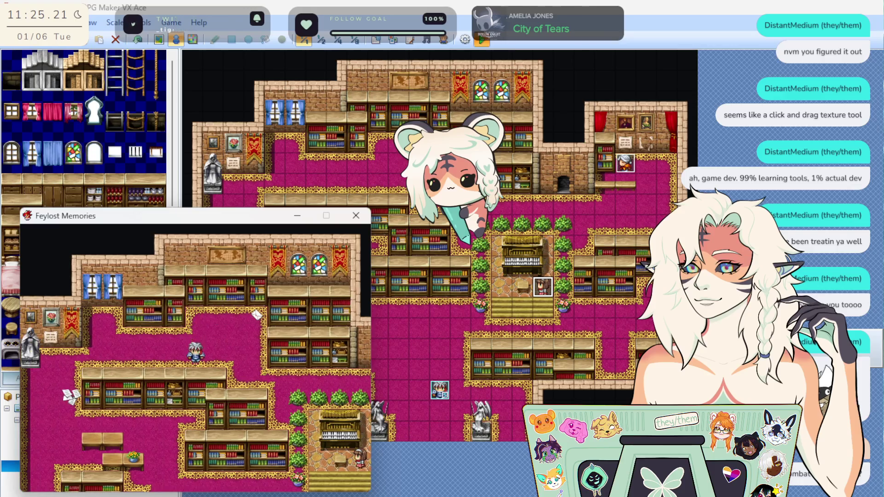
key("Down")
key("Down")
key("Right")
key("Right")
key("Right")
key("Right")
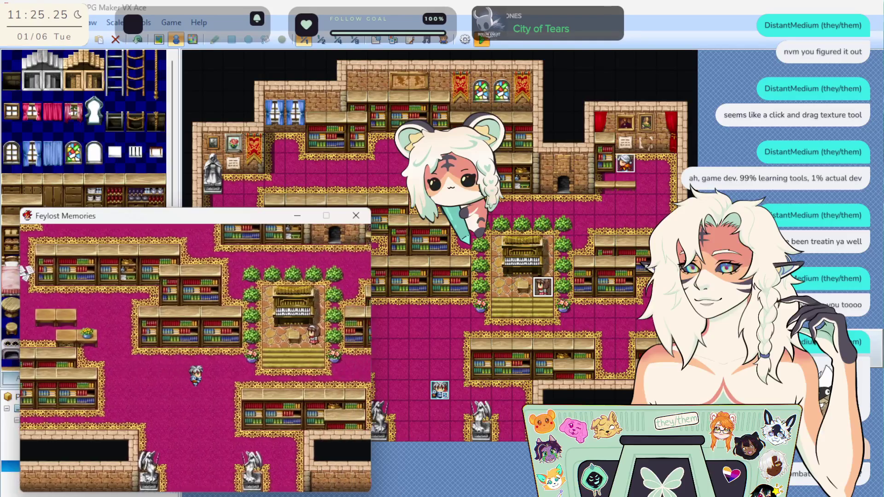
key("Up")
key("Return")
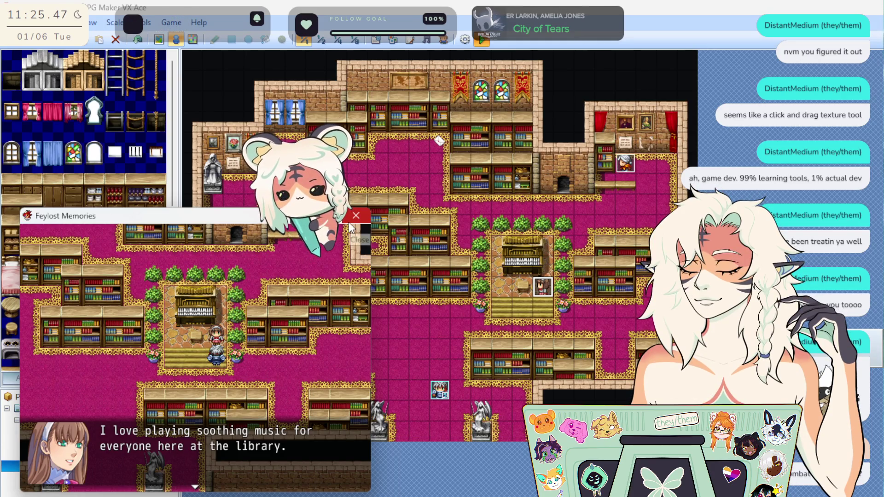
left_click(352, 218)
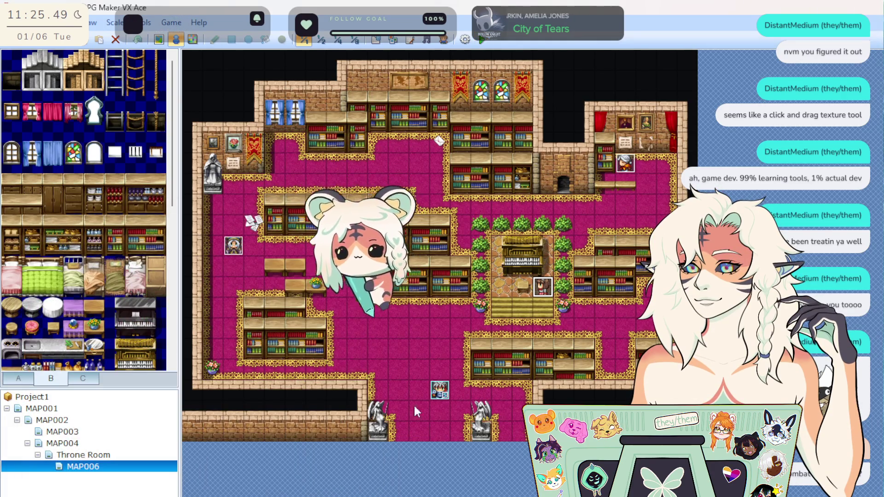
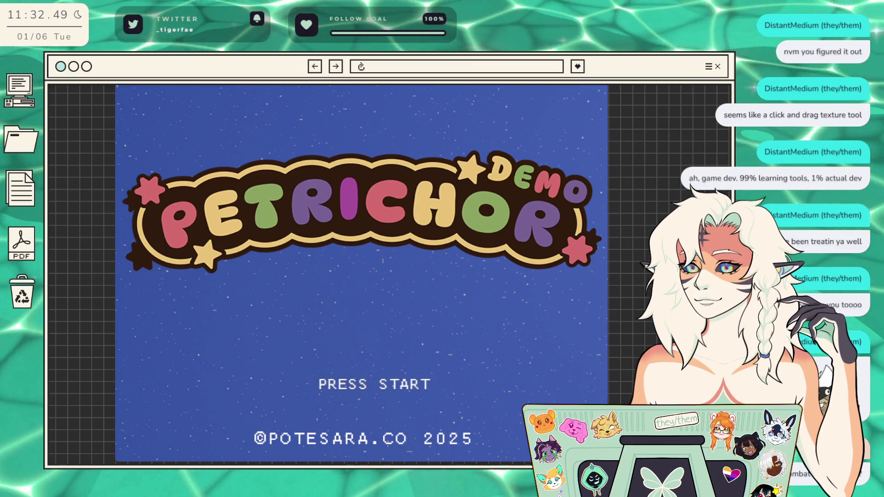
Step: Switch the game to fullscreen, then start a New Game from the title menu
key("F11")
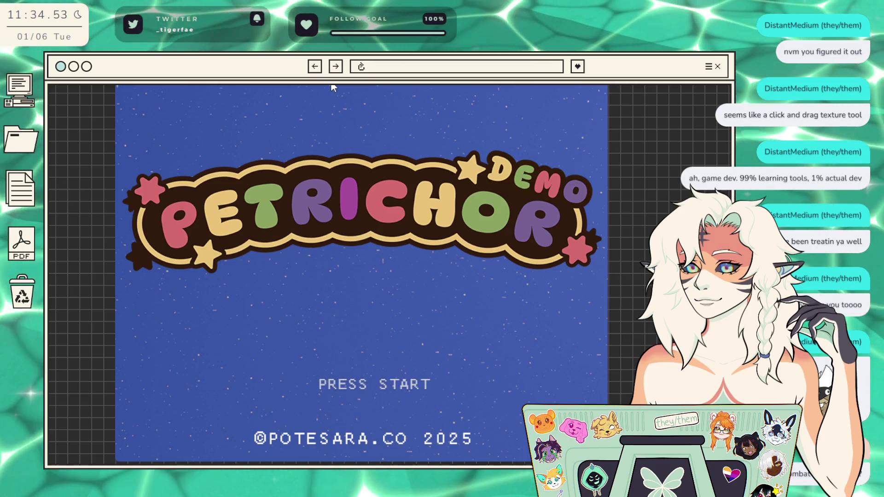
left_click(377, 214)
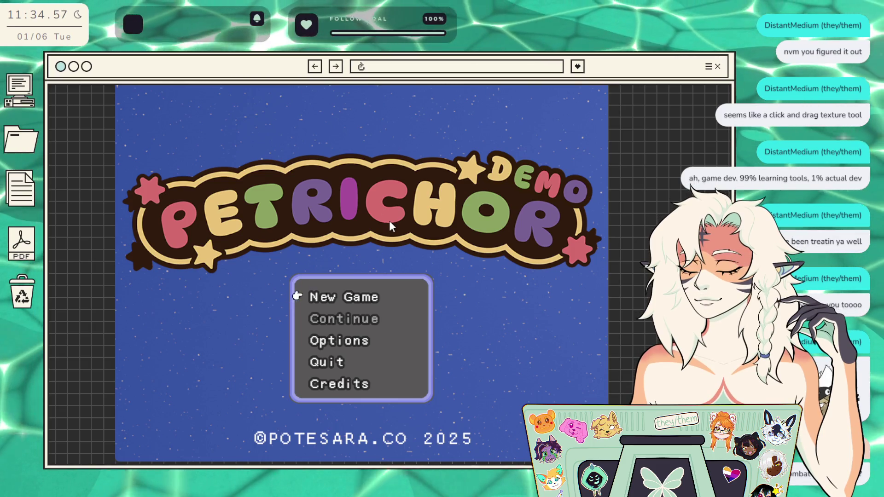
key("Down")
key("Up")
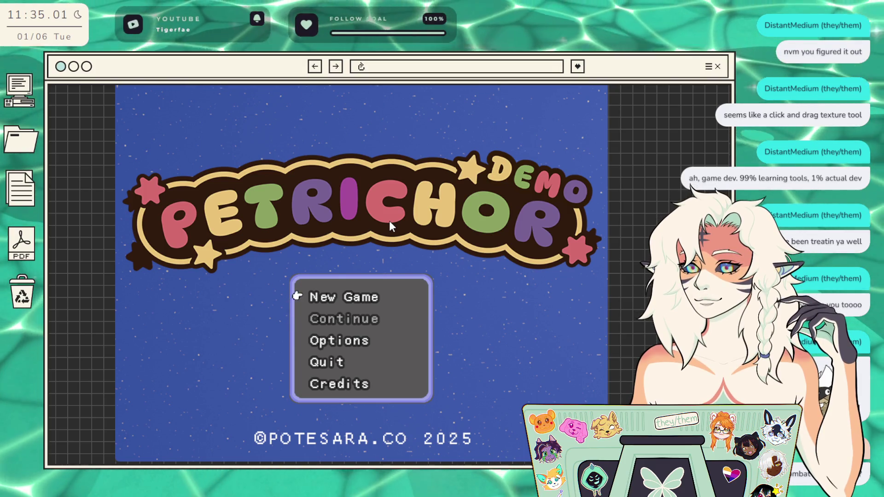
key("Return")
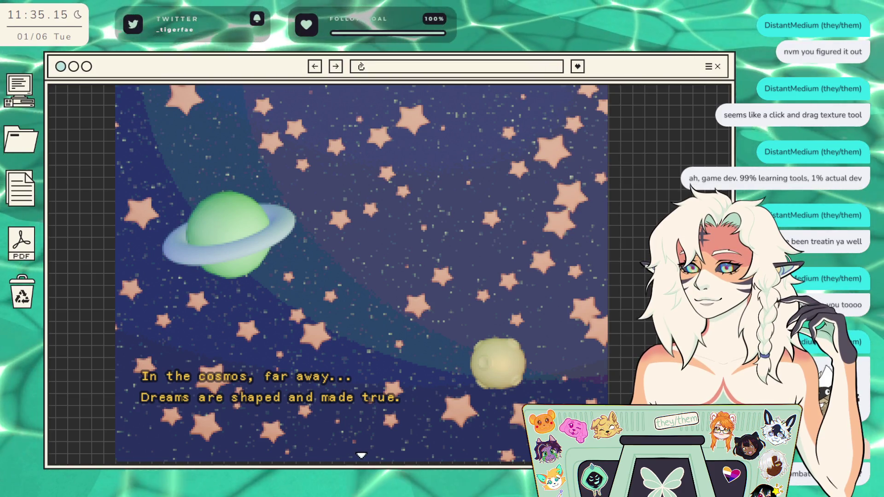
Step: Advance the intro through the star-birth and balance lines to the 'One fateful day' scene
key("Return")
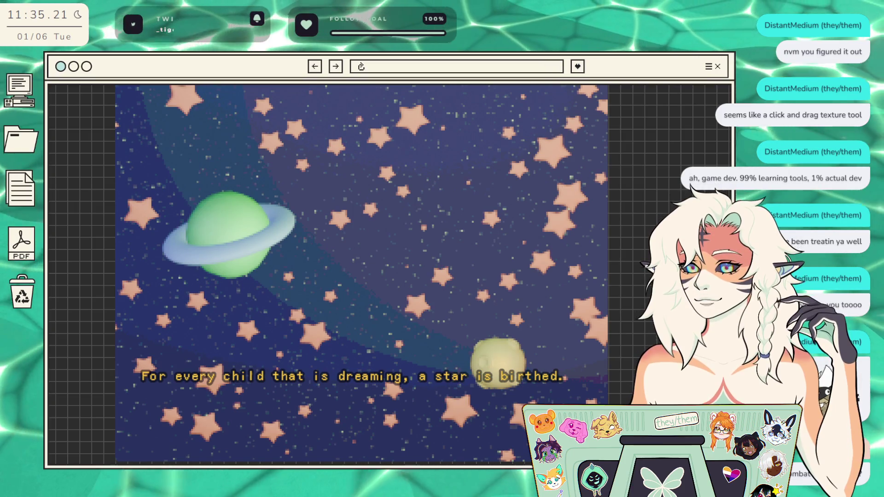
key("Return")
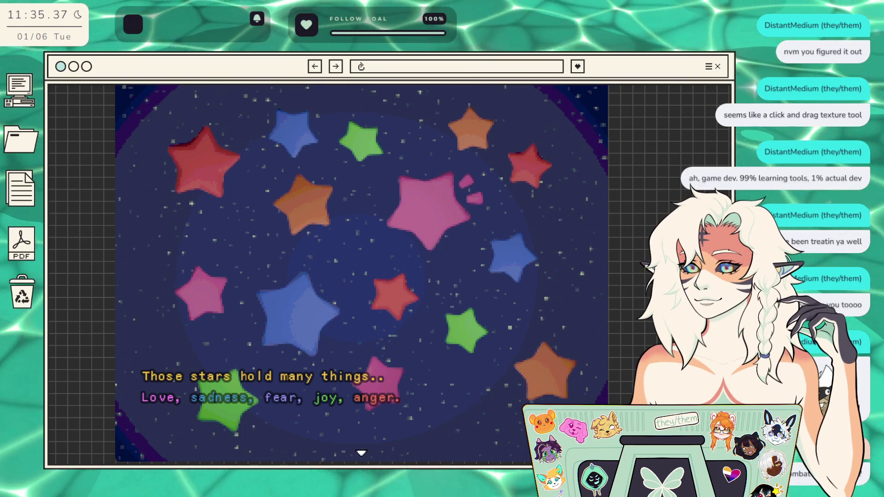
key("z")
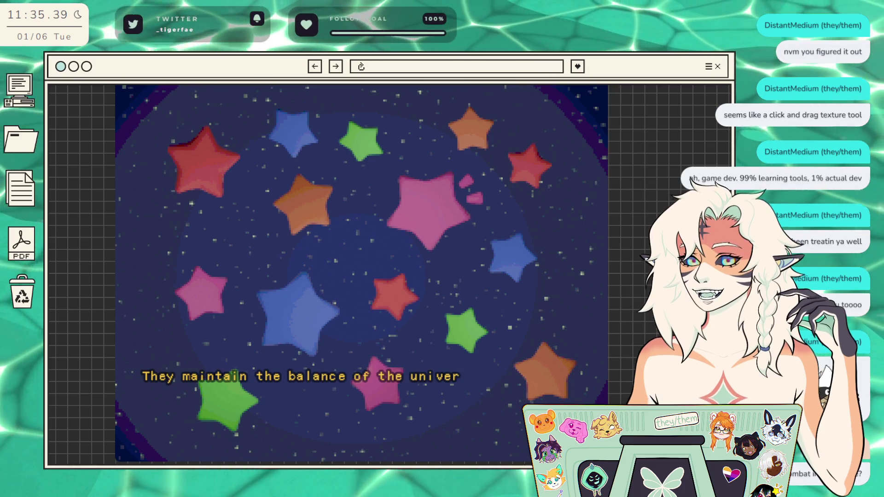
key("z")
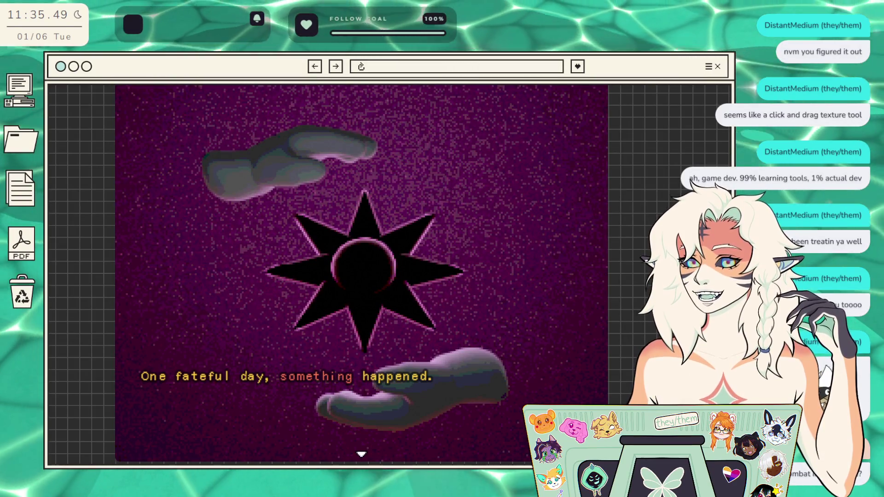
Step: Advance through the dark construct and dying-stars lines to 'However, a light was still glowing.'
key("Return")
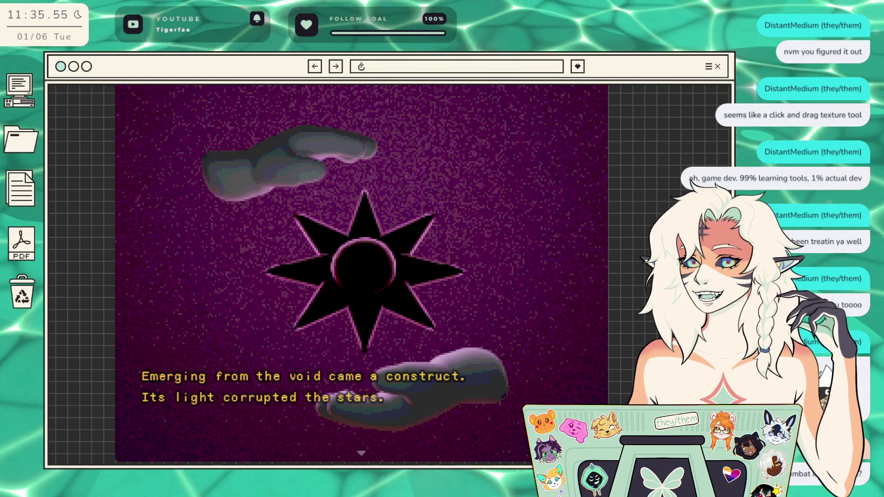
key("Return")
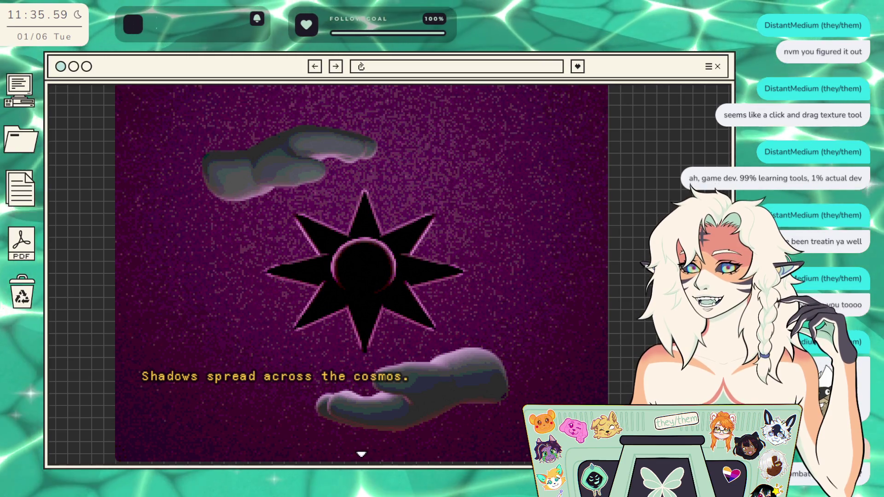
key("Return")
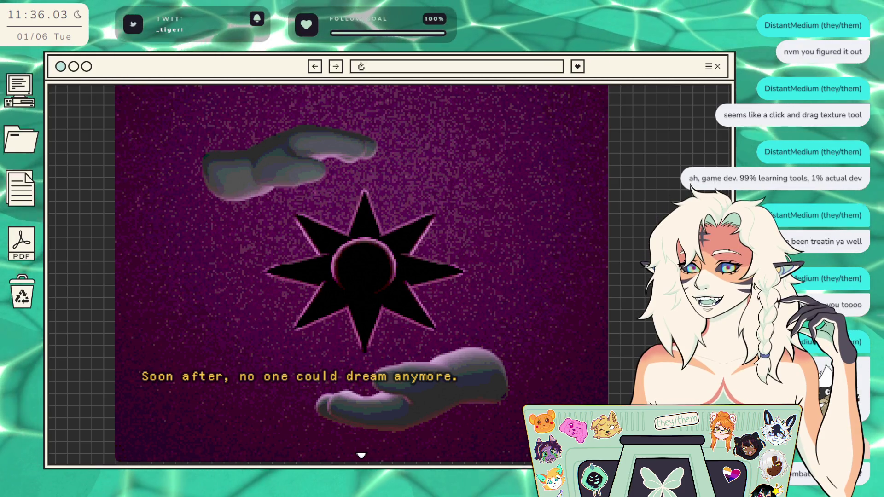
key("Return")
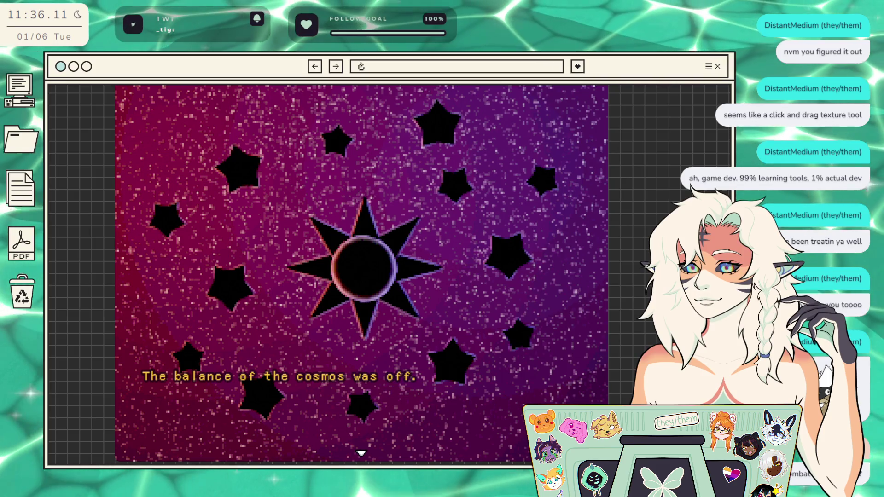
key("Return")
key("Return")
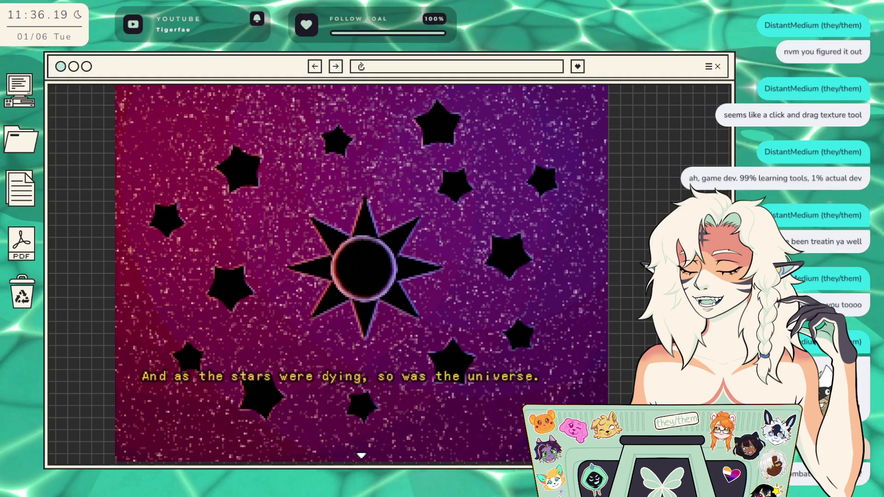
key("Return")
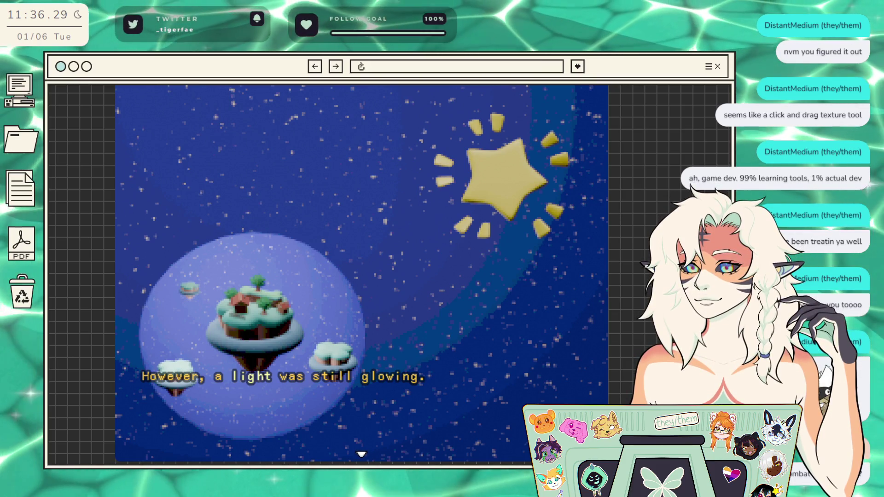
Step: Advance past the sleeping-cub, deep-slumber and things-were-about-to-change captions to the 'Jobert!!' call
key("Return")
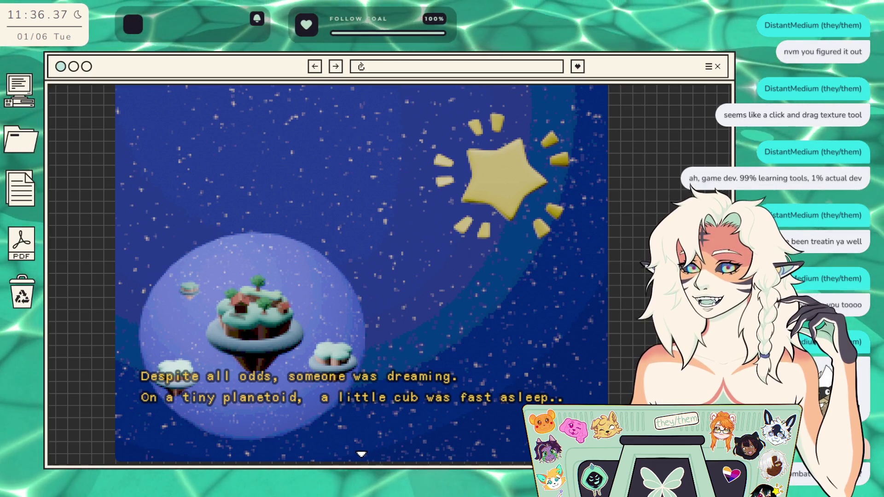
key("Return")
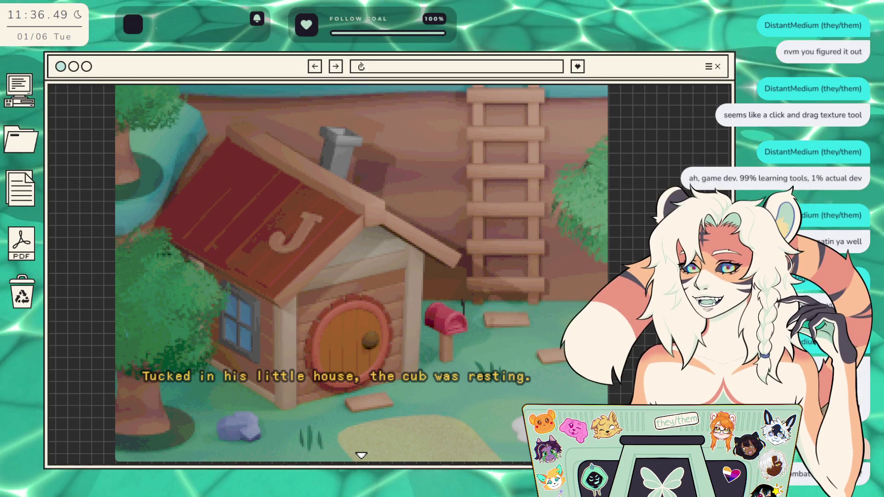
left_click(329, 259)
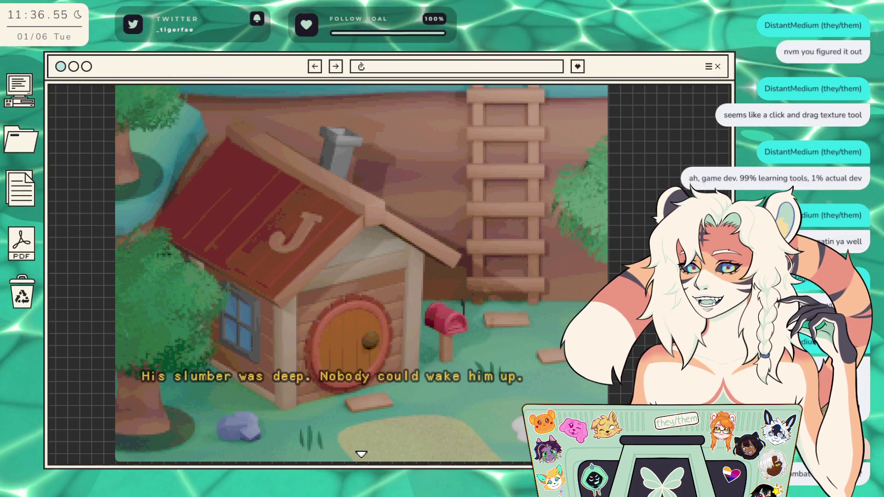
key("Return")
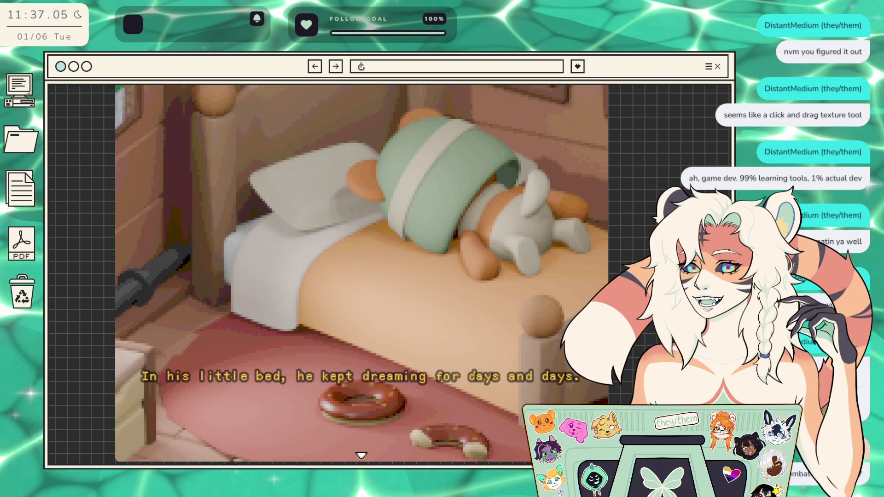
key("space")
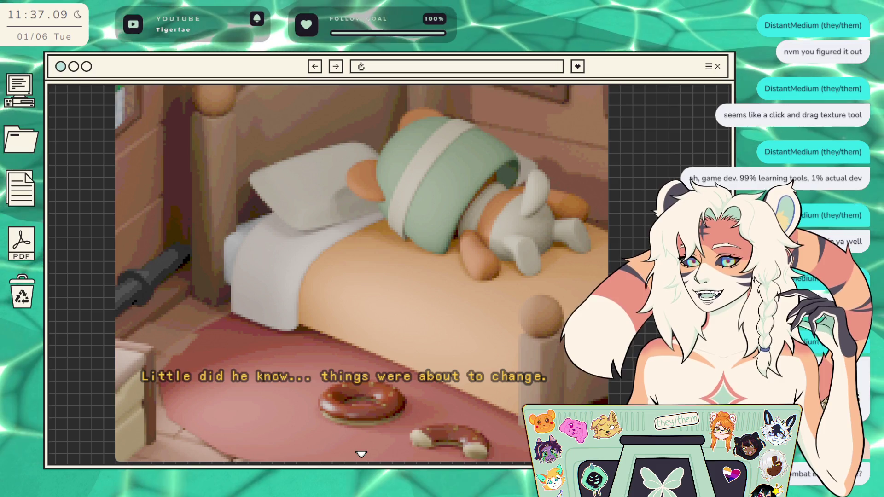
key("space")
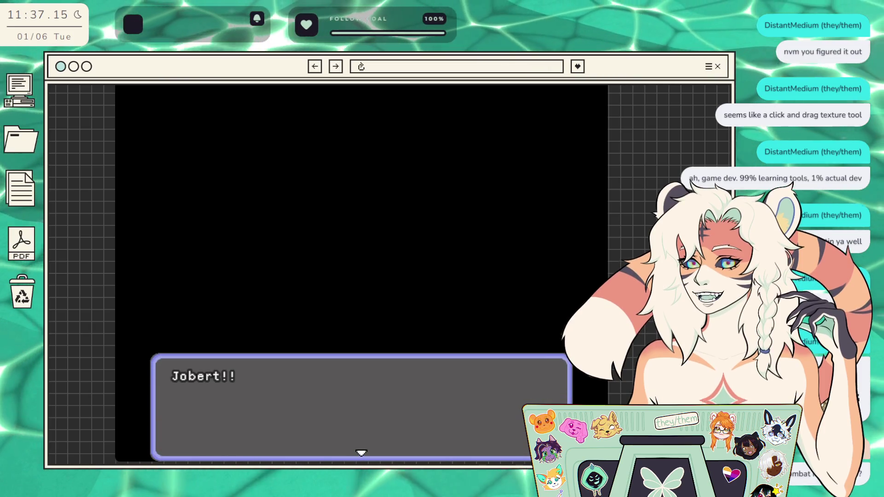
Step: Dismiss the 'Jobert!!' and 'JOBERT WAKE UP' calls so Jobert wakes in his bedroom
key("space")
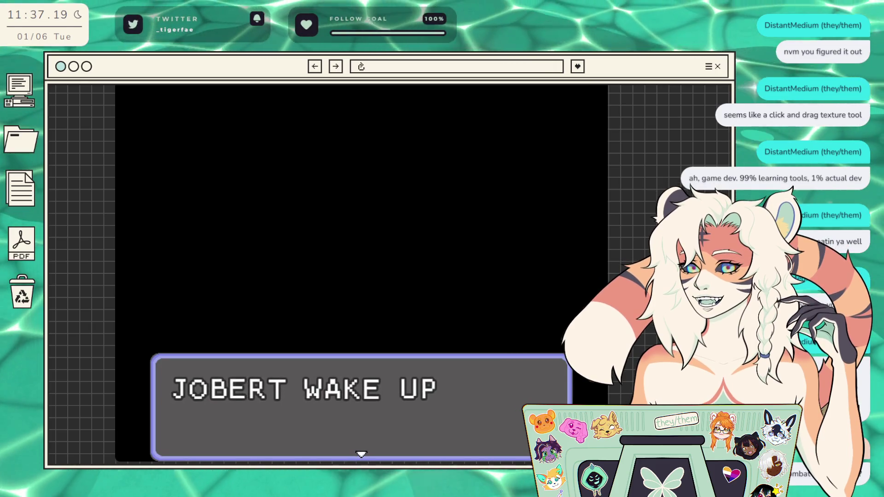
key("space")
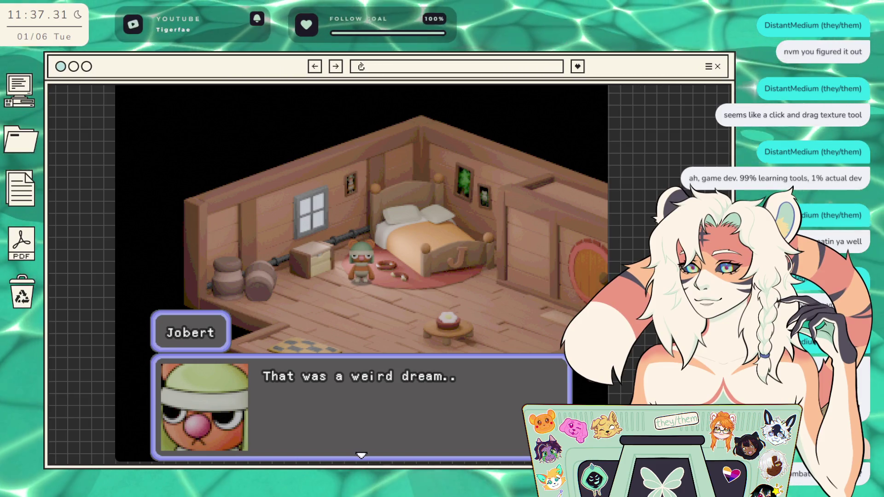
Step: Go through Jobert's lines about the weird dream and the plant, then answer the call outside
key("Return")
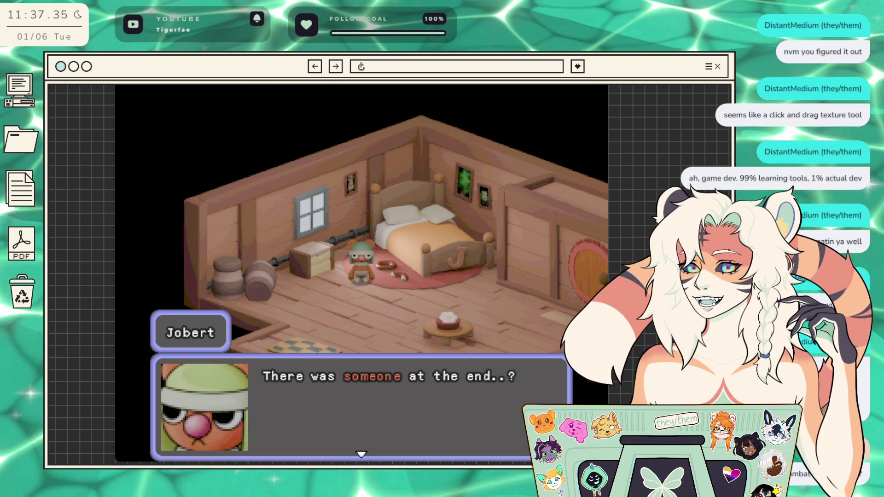
key("Return")
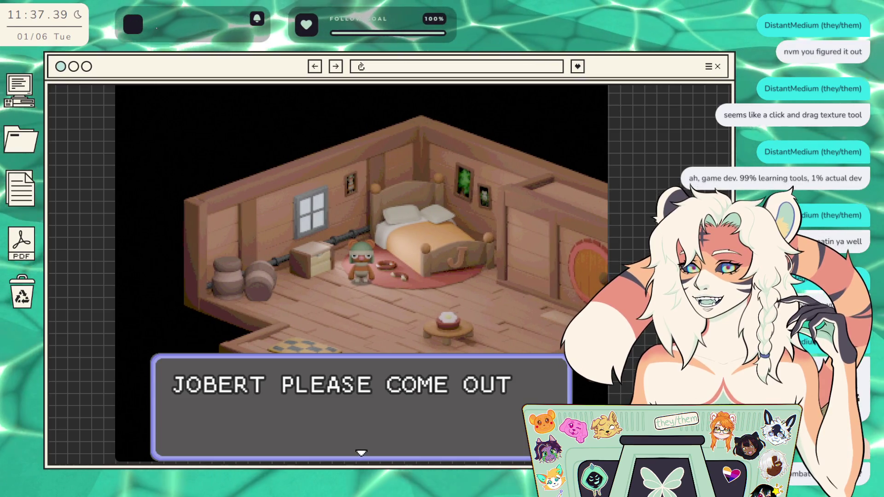
key("Return")
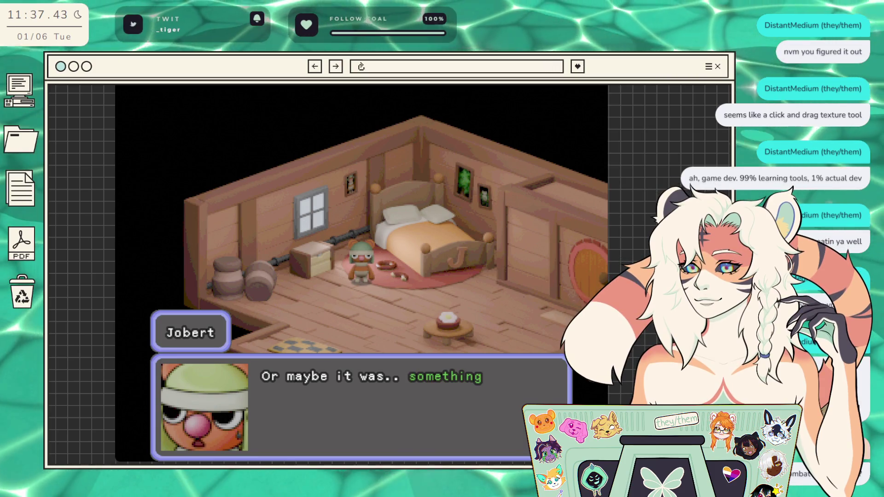
key("Return")
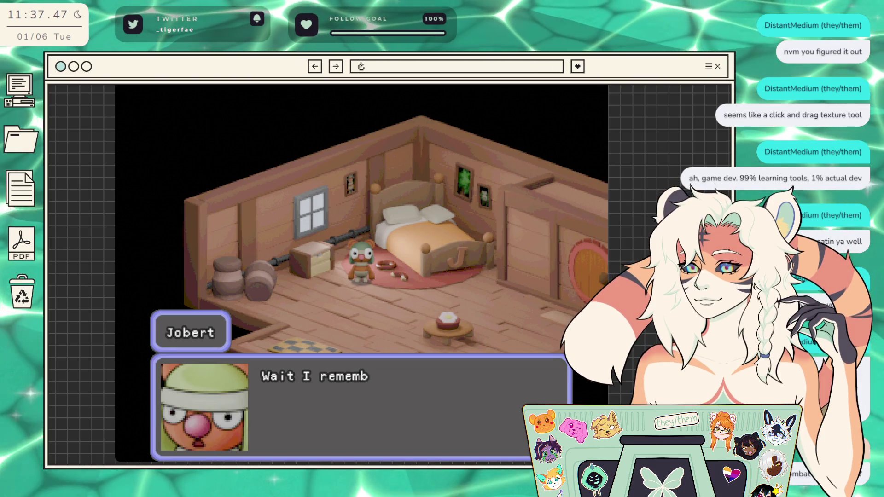
key("Return")
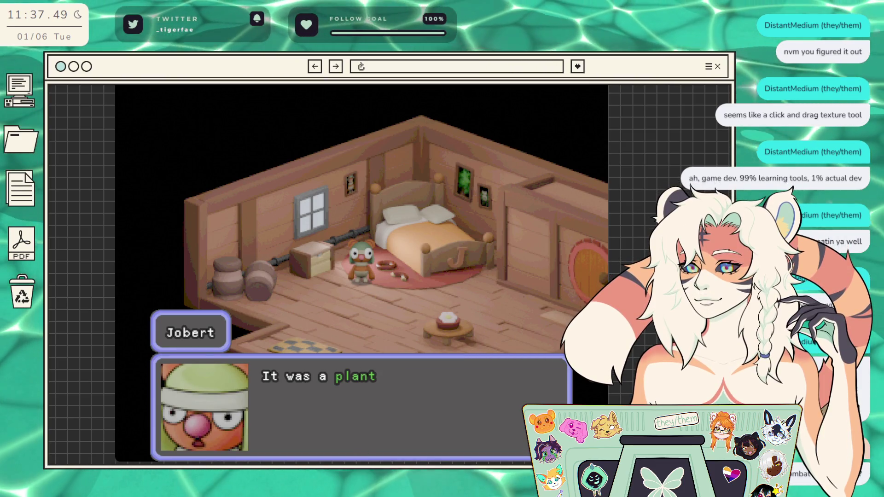
key("Return")
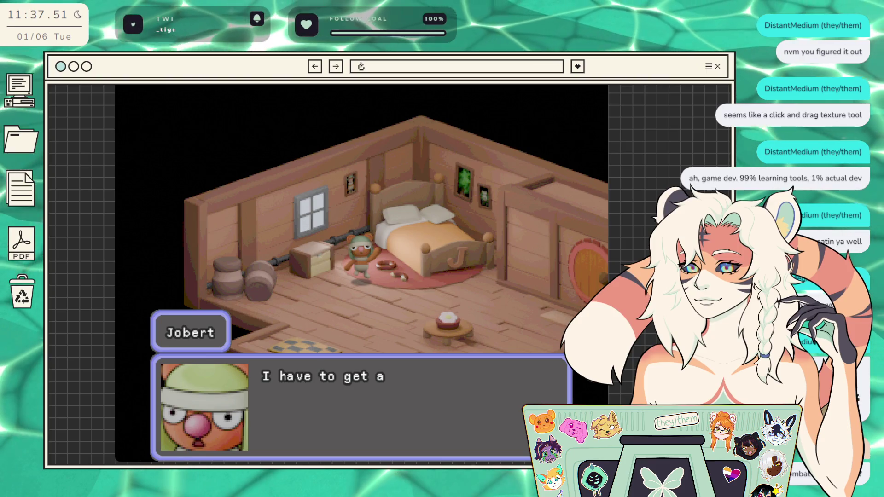
key("Return")
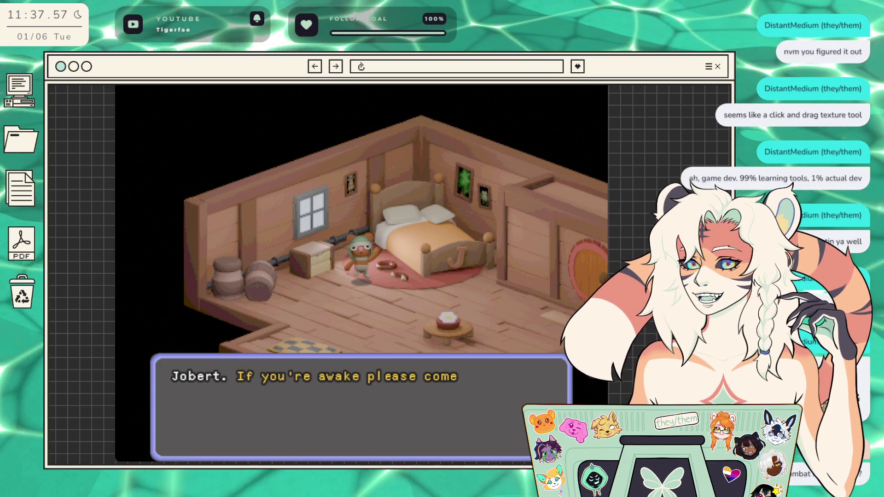
key("Return")
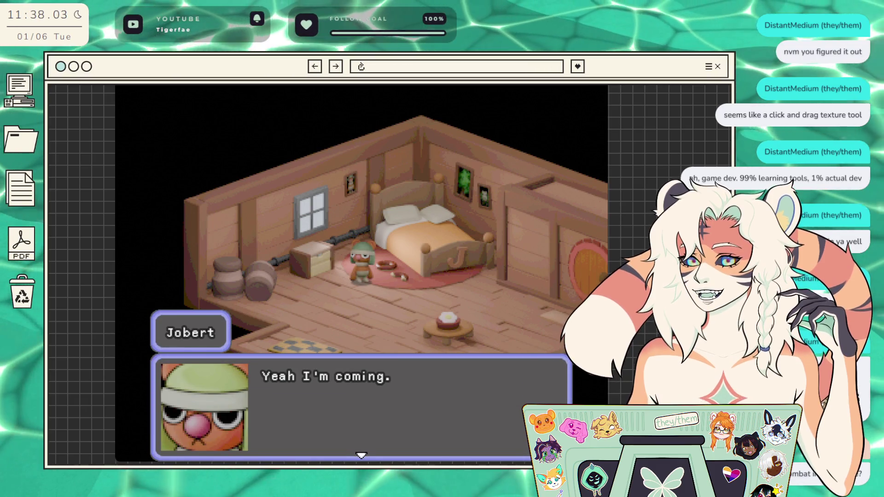
key("Return")
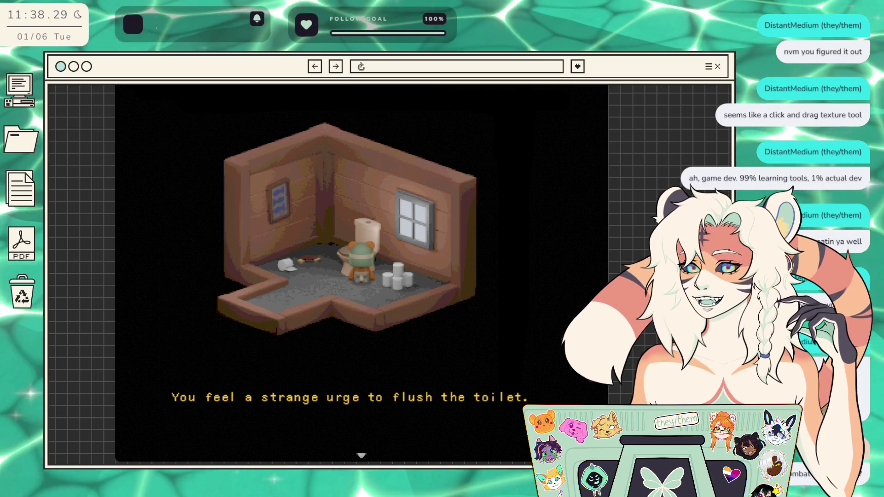
Step: Give in to the strange urge and flush the toilet twice
key("space")
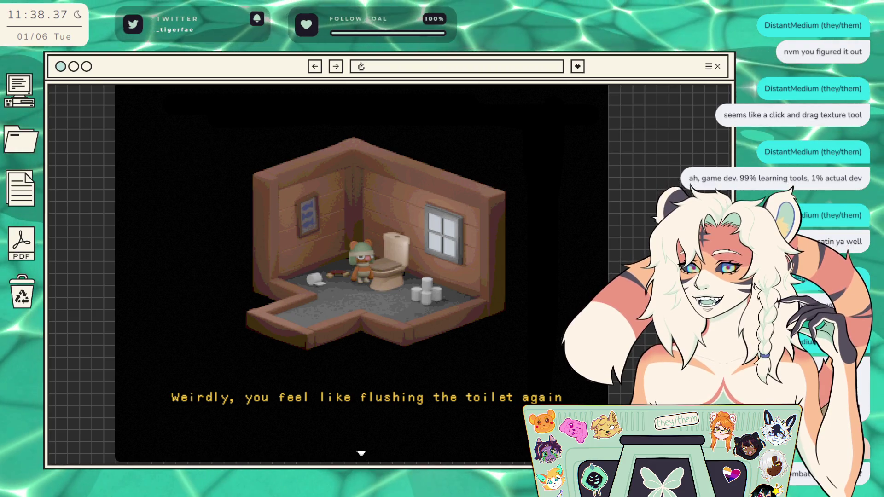
key("space")
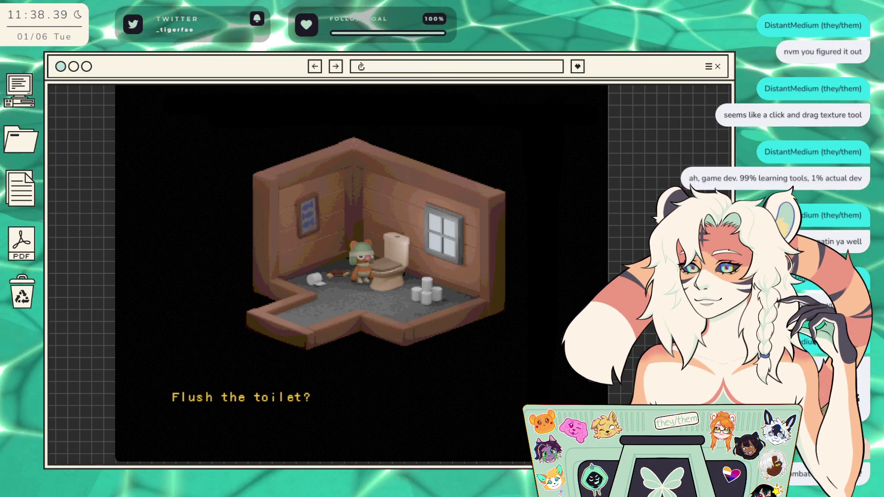
key("space")
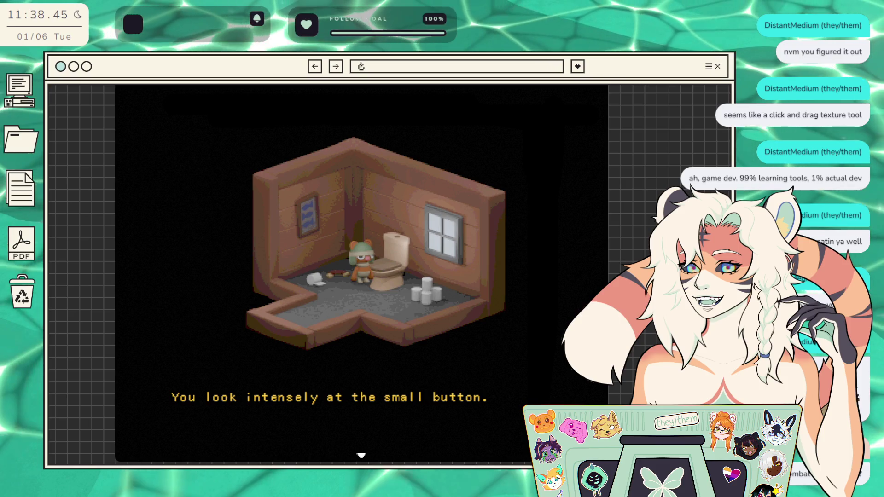
key("space")
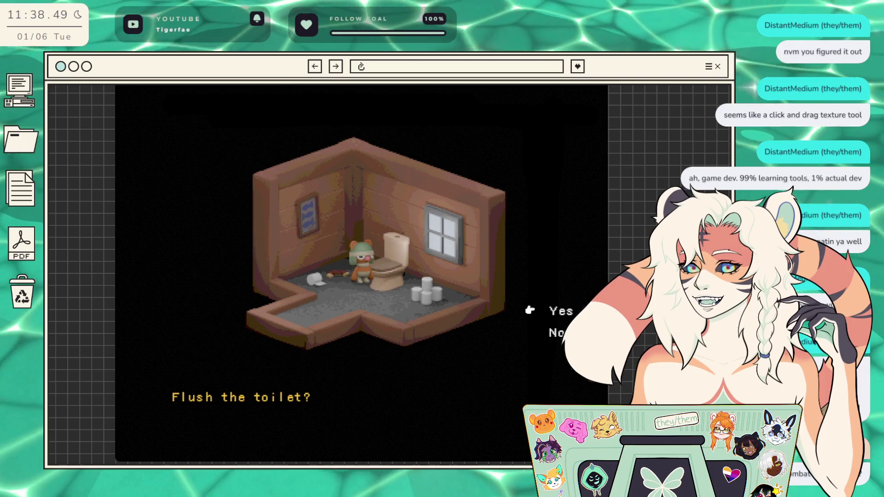
key("space")
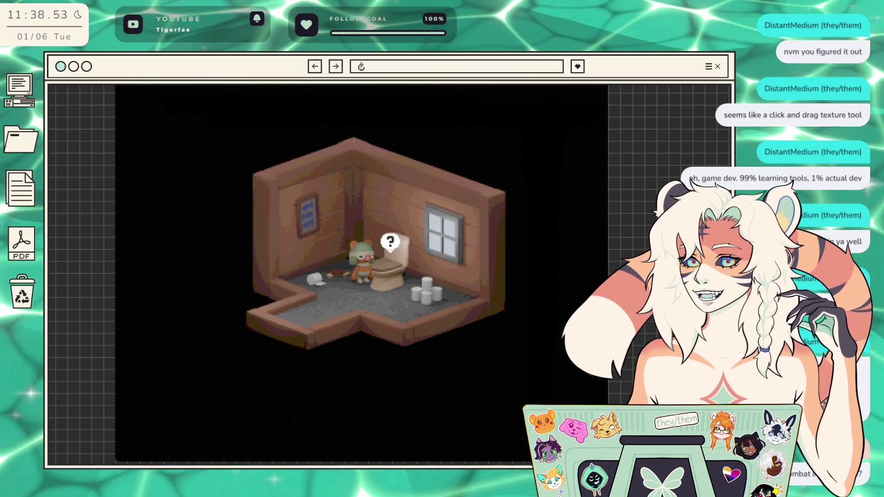
Step: Interact with the toilet again and agree to flush, summoning 'WHO DARES TO CALL ME'
key("space")
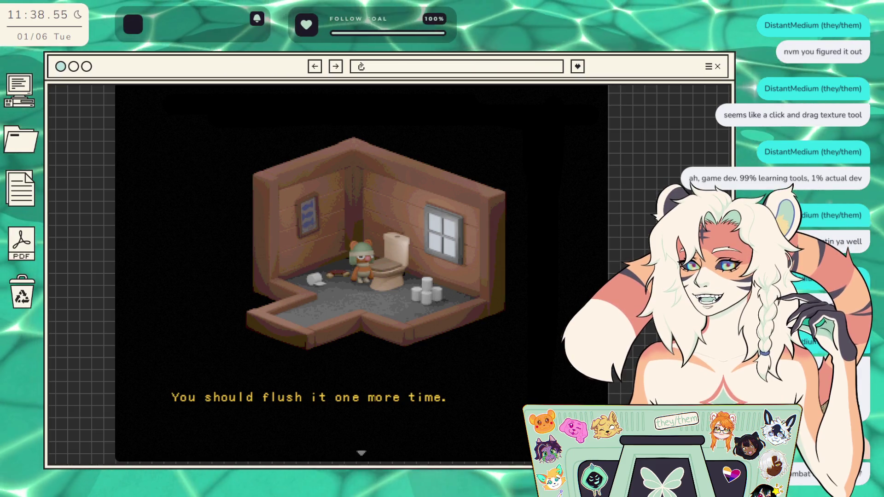
left_click(266, 430)
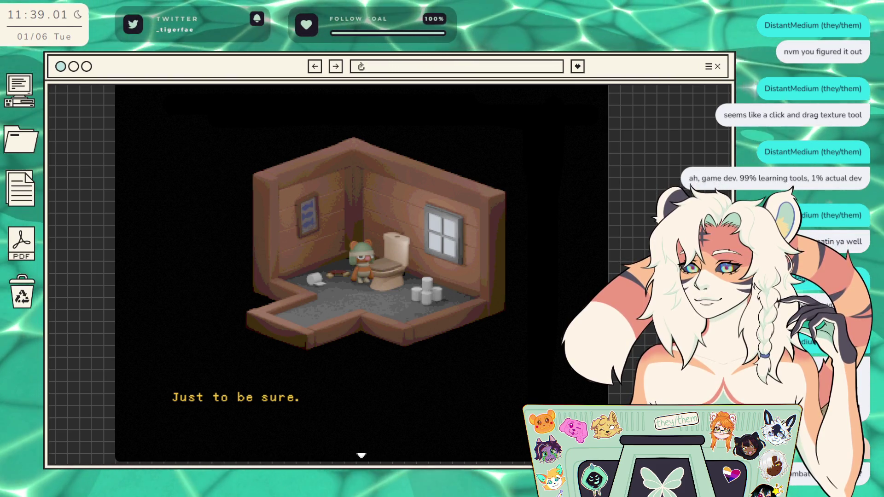
key("Return")
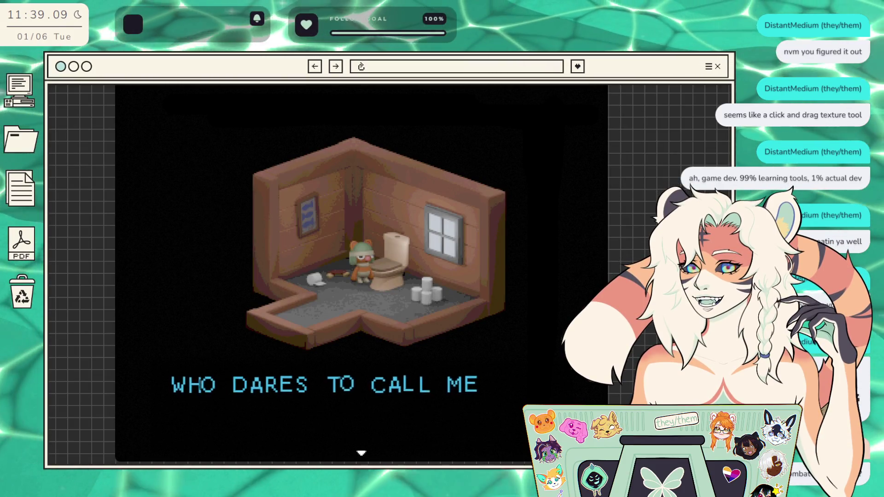
Step: Advance the toilet spirit's speech about 4 more toilets to its cool epic item promise
key("Return")
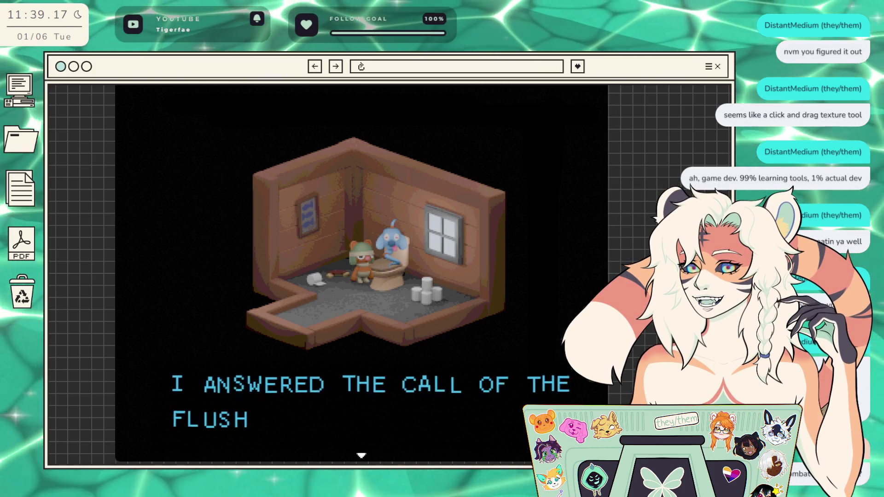
key("z")
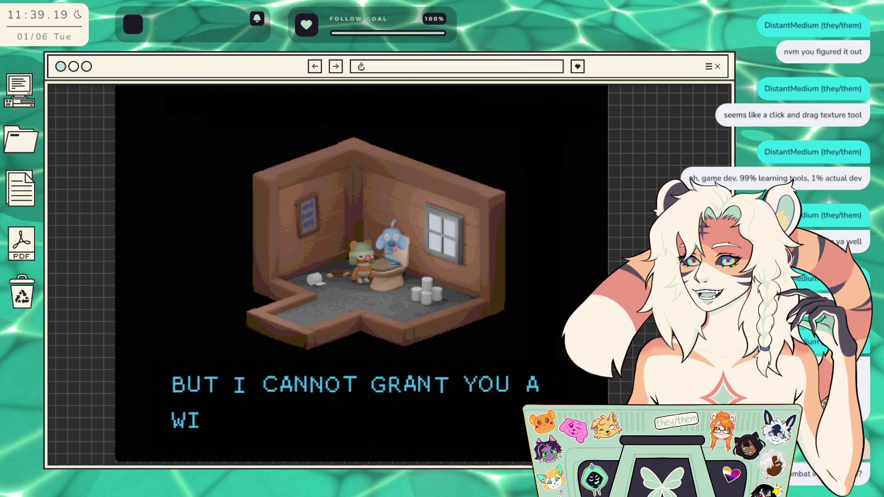
key("z")
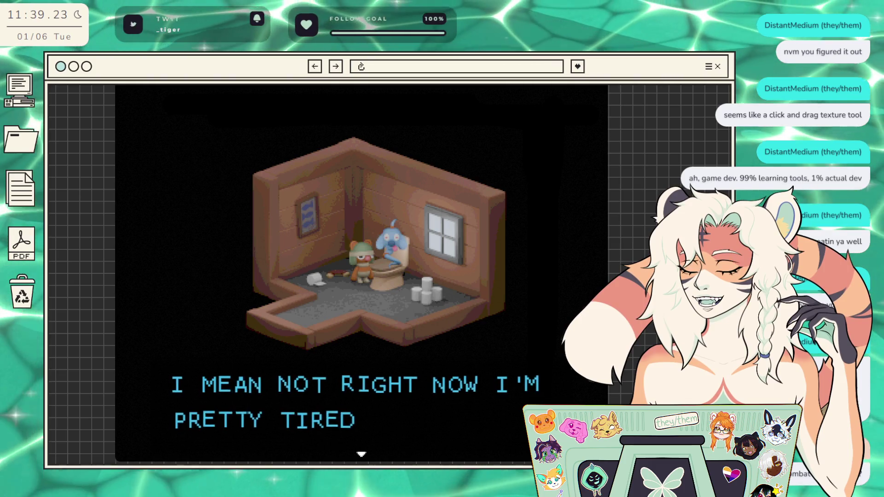
key("z")
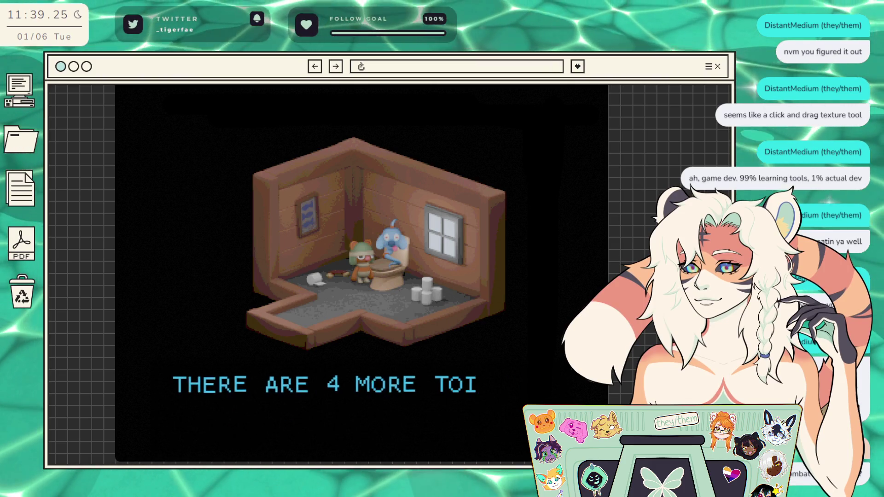
key("z")
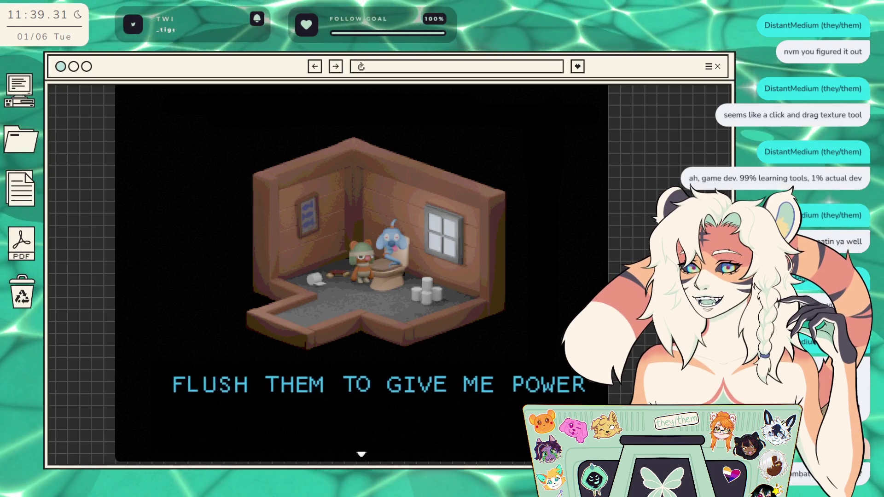
key("z")
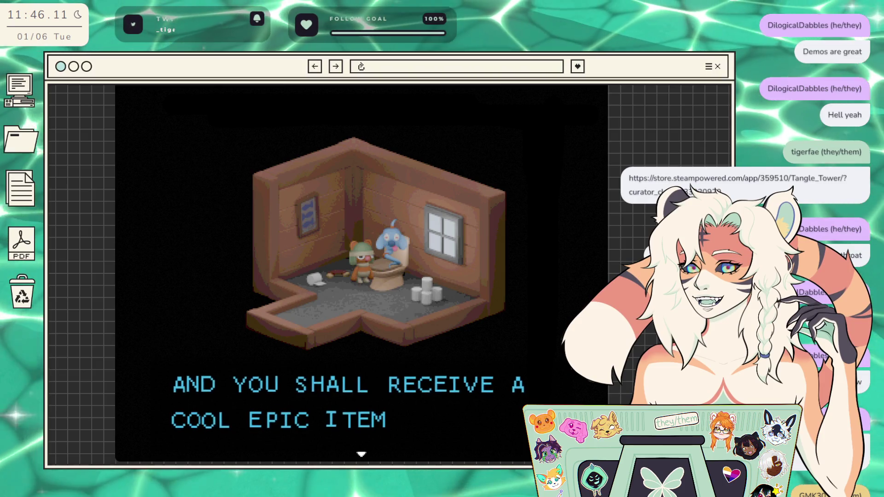
Step: Advance past the spirit's epic-item promise to Jobert's 'Dude what' reply
key("Return")
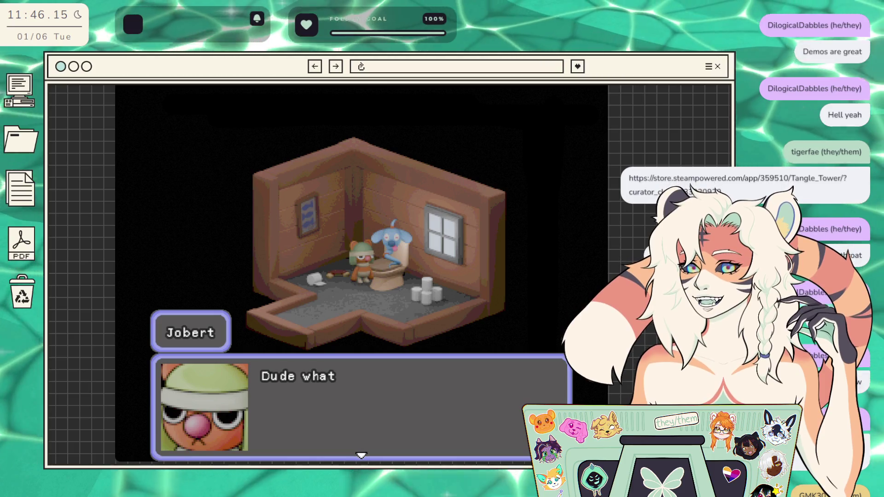
Step: Accept the quest through the spirit's parting instructions, then talk to the spirit again
key("Return")
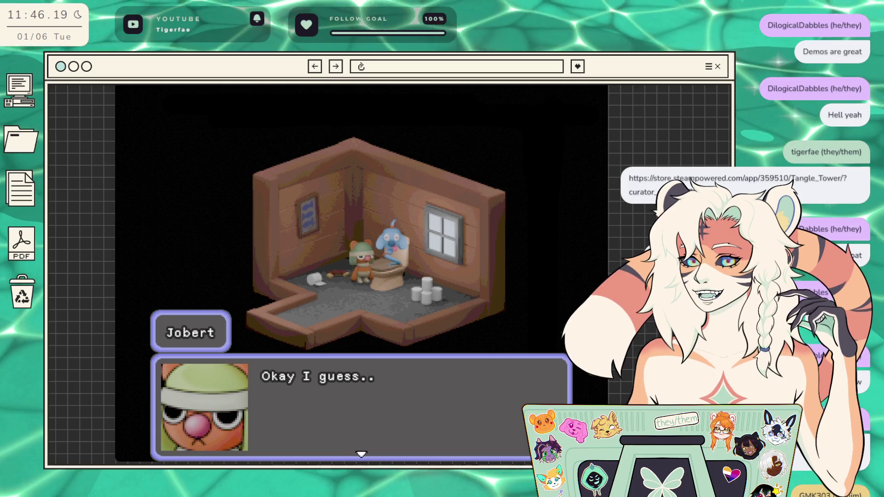
key("Return")
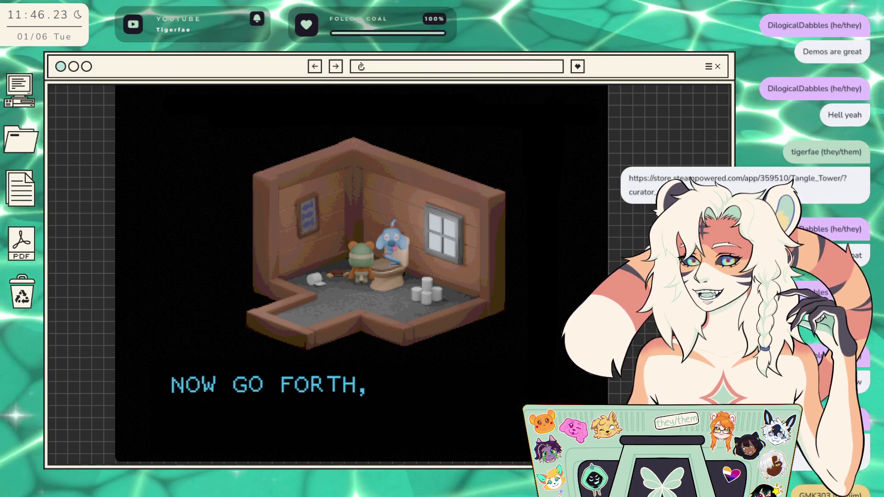
key("Return")
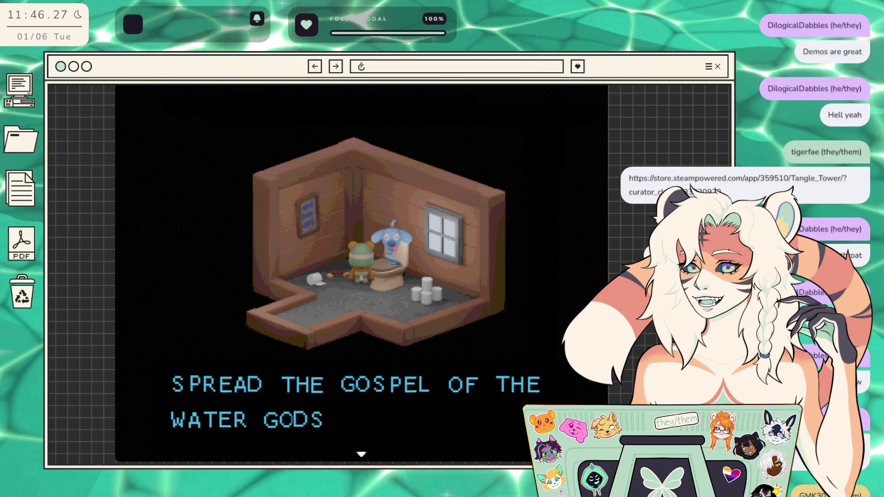
key("Return")
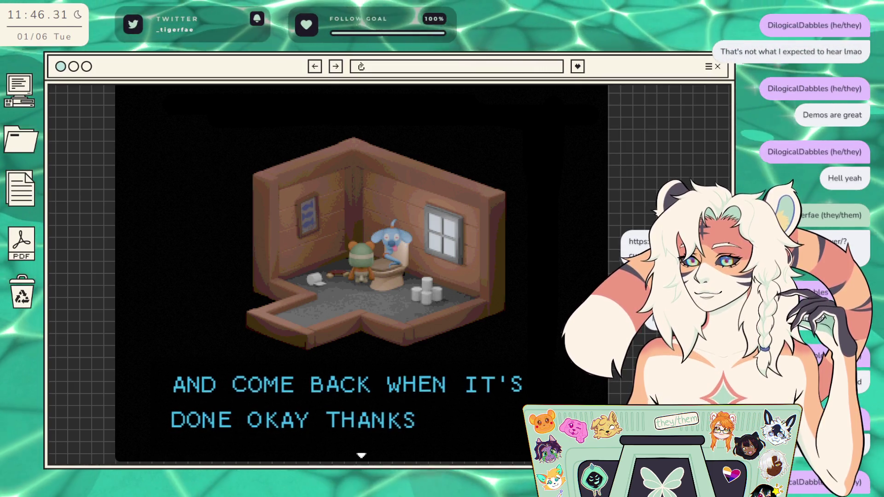
key("Return")
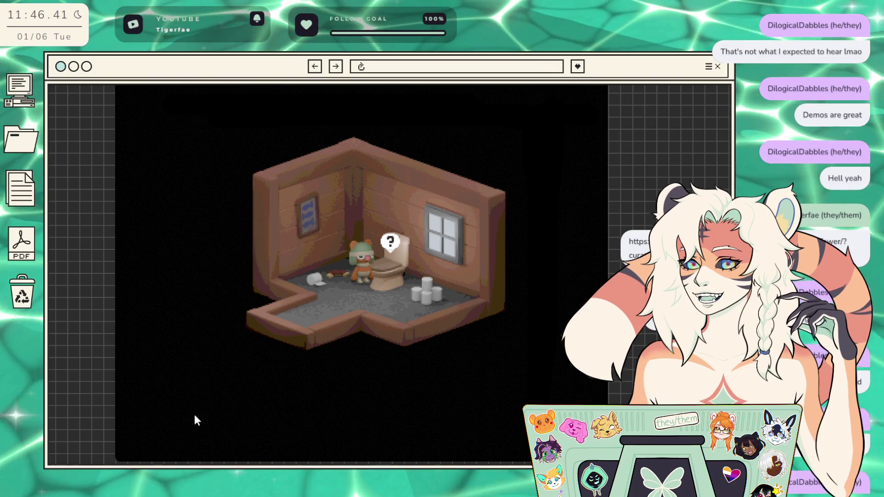
key("Return")
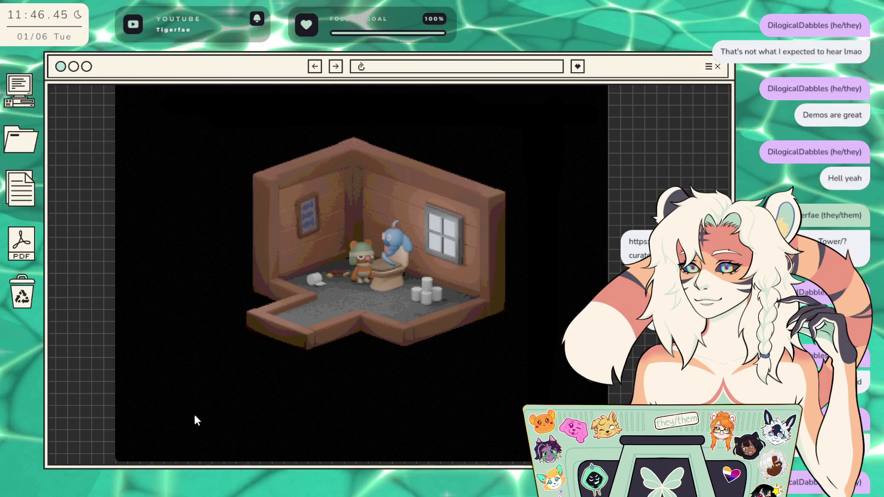
key("Return")
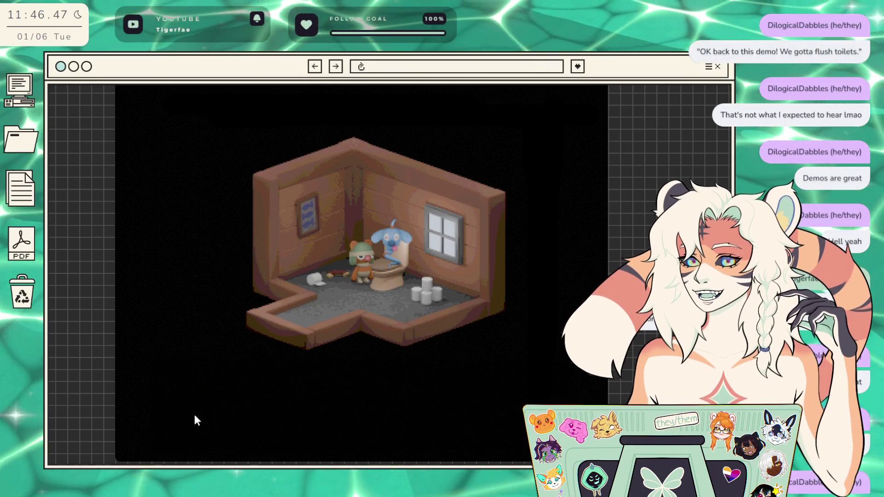